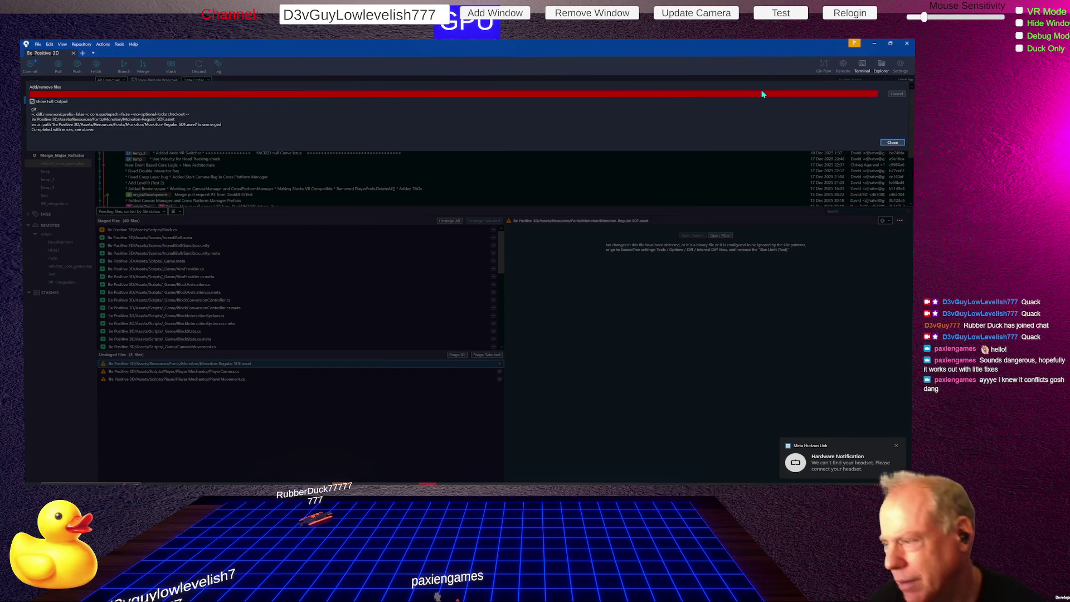
- Close the Add/remove files output report and drag the splitter down to enlarge the commit history list
left_click(893, 144)
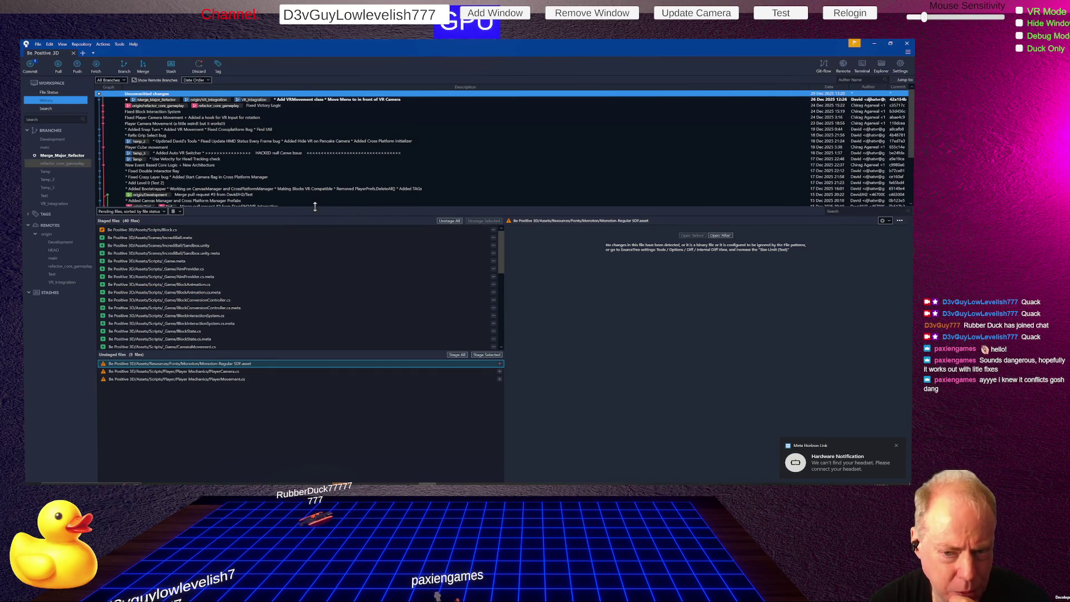
left_click_drag(317, 207, 317, 226)
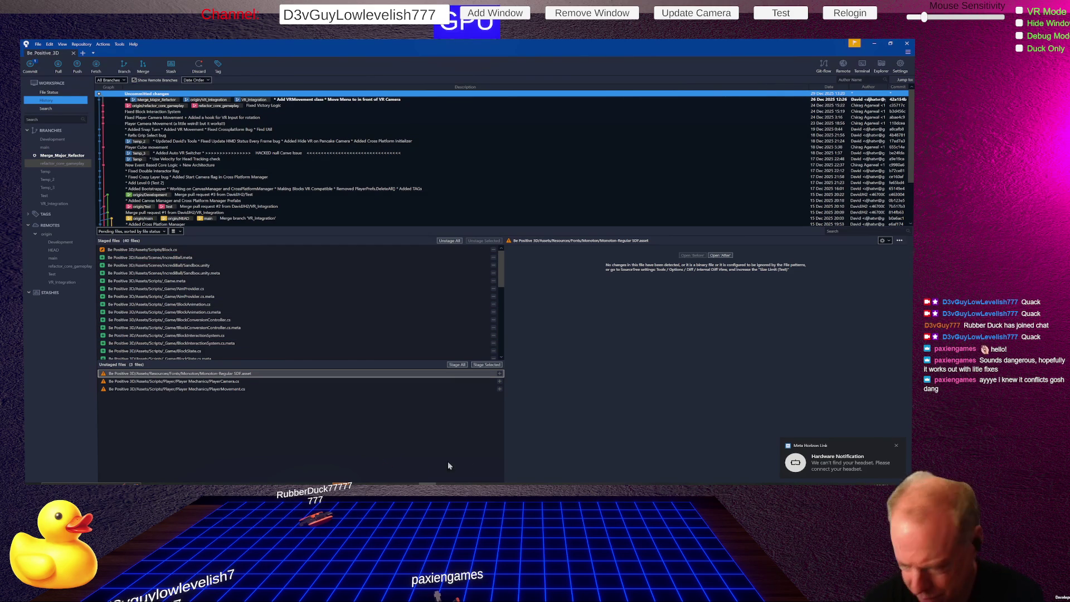
- In Rider, accept Theirs for Monoton-Regular SDF.asset, leaving PlayerCamera.cs and PlayerMovement.cs conflicted
mouse_move(652, 484)
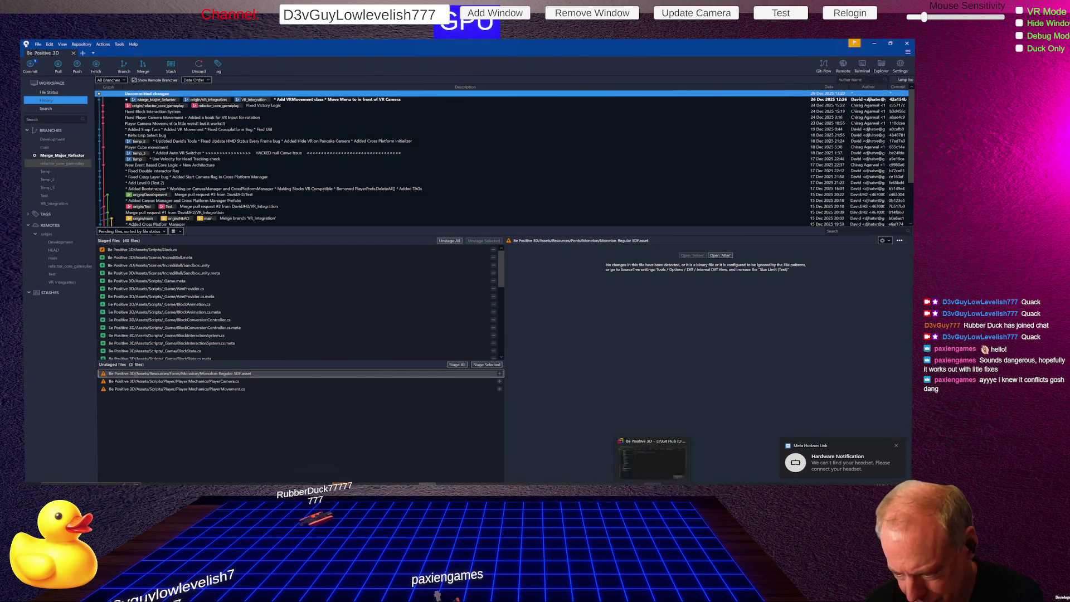
left_click(652, 460)
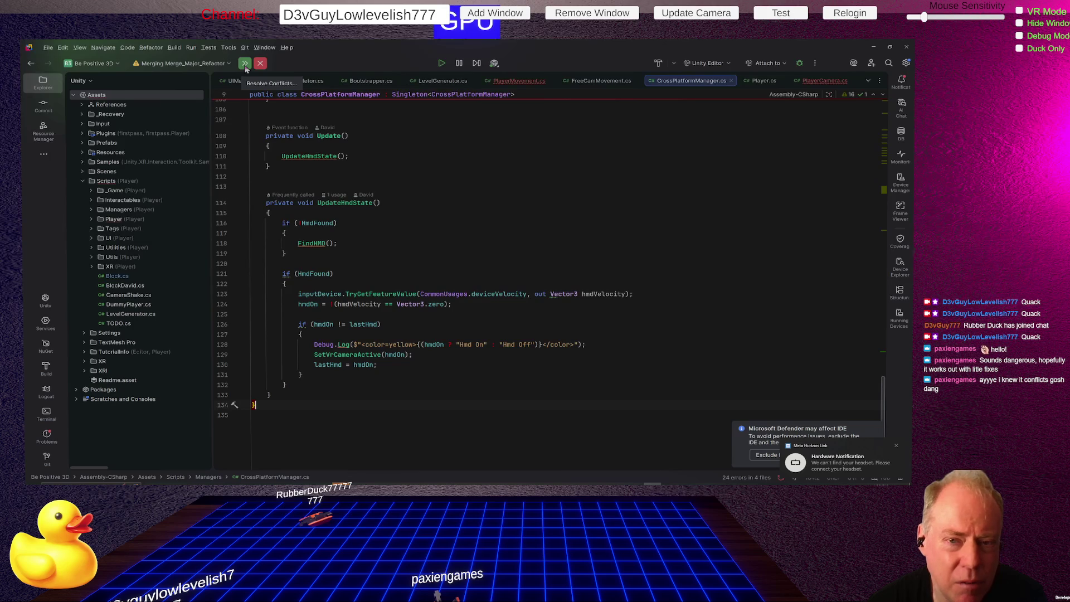
left_click(244, 64)
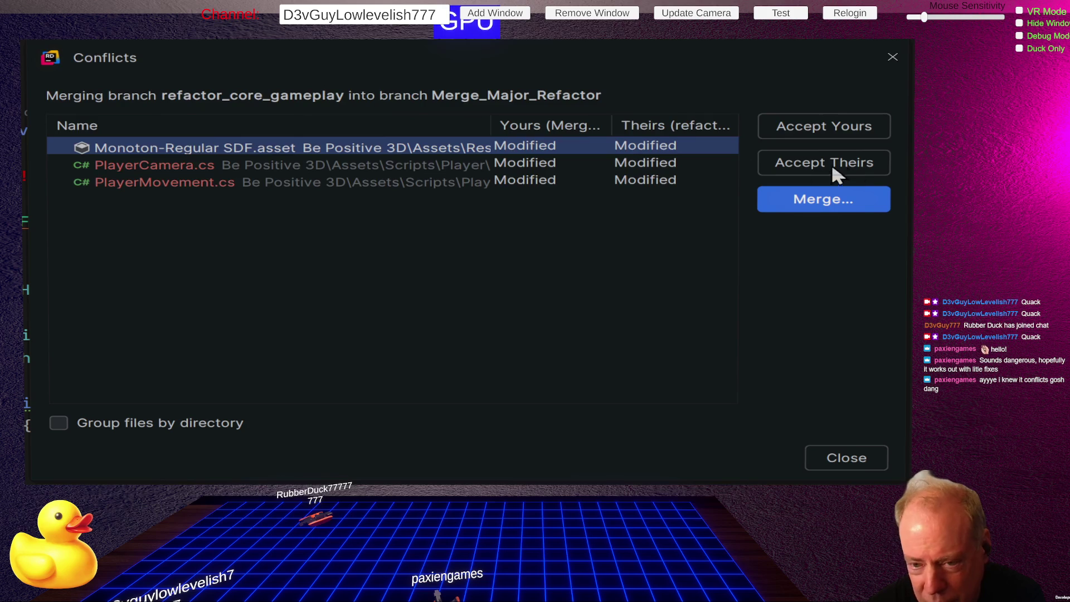
left_click(311, 166)
left_click(310, 183)
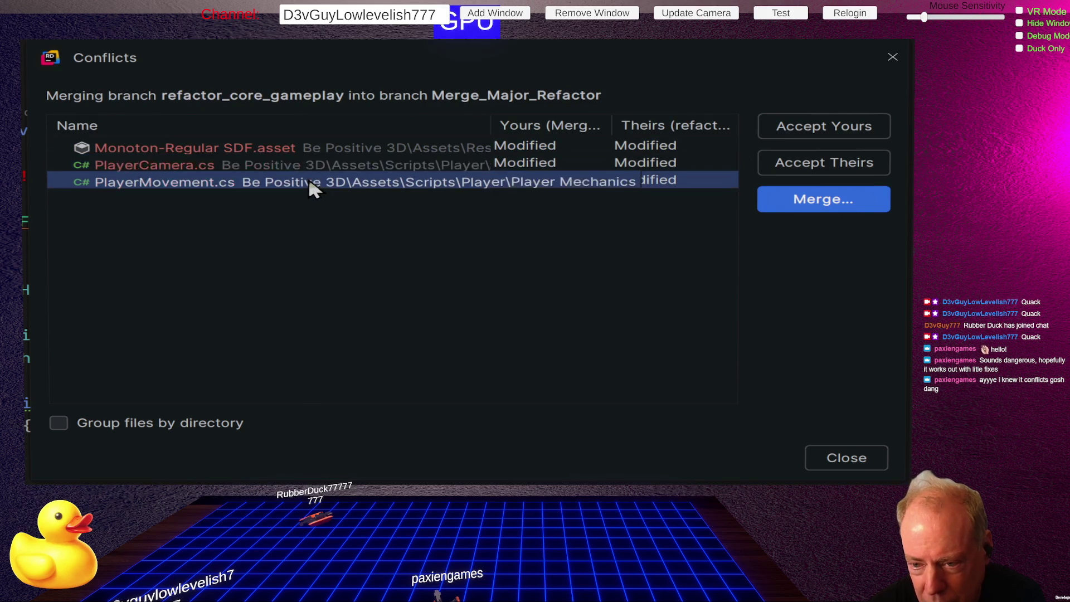
left_click(333, 147)
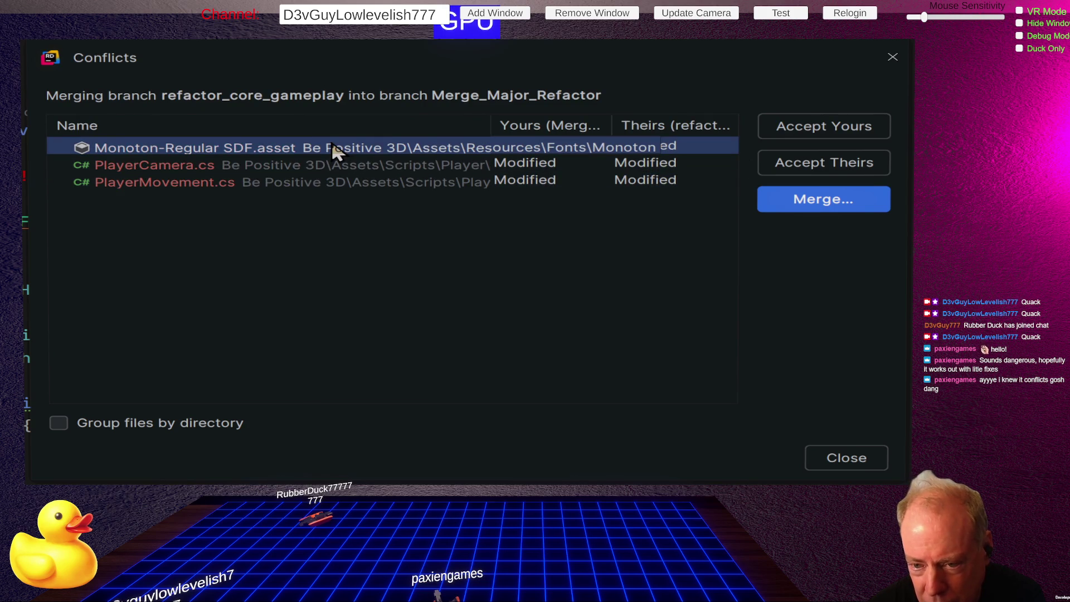
left_click(839, 167)
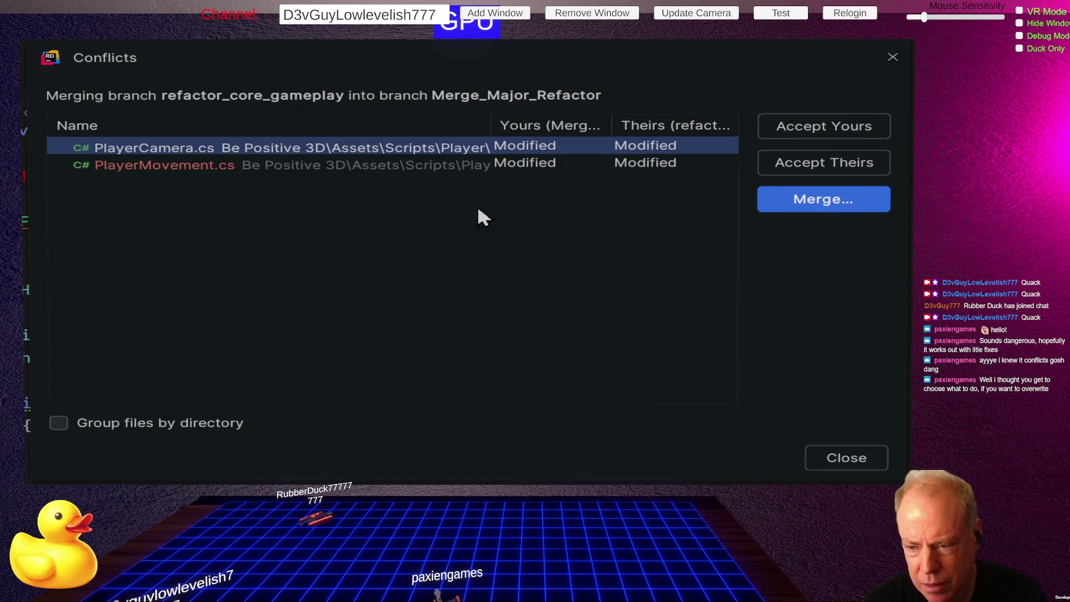
key("Escape")
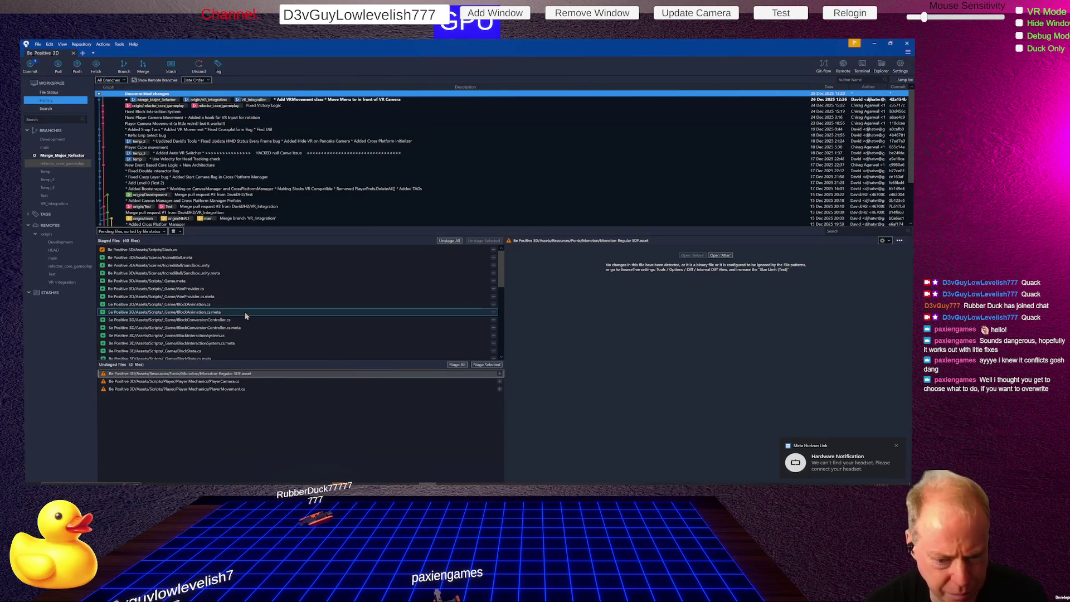
- Show PlayerMovement.cs's diff with conflict markers around its Update and FixedUpdate game-state checks
left_click(234, 383)
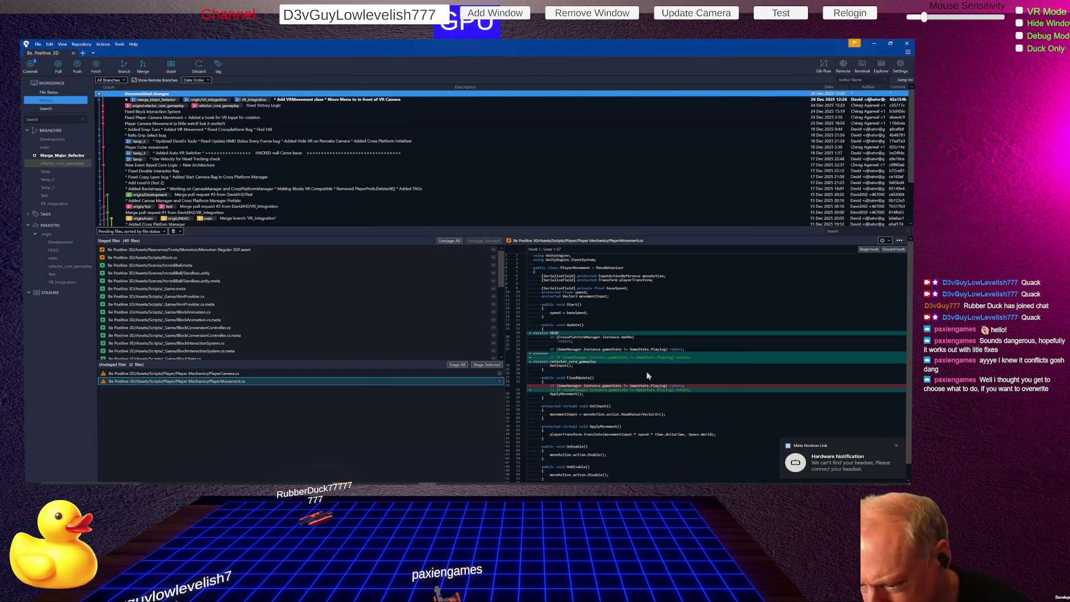
key("alt+Tab")
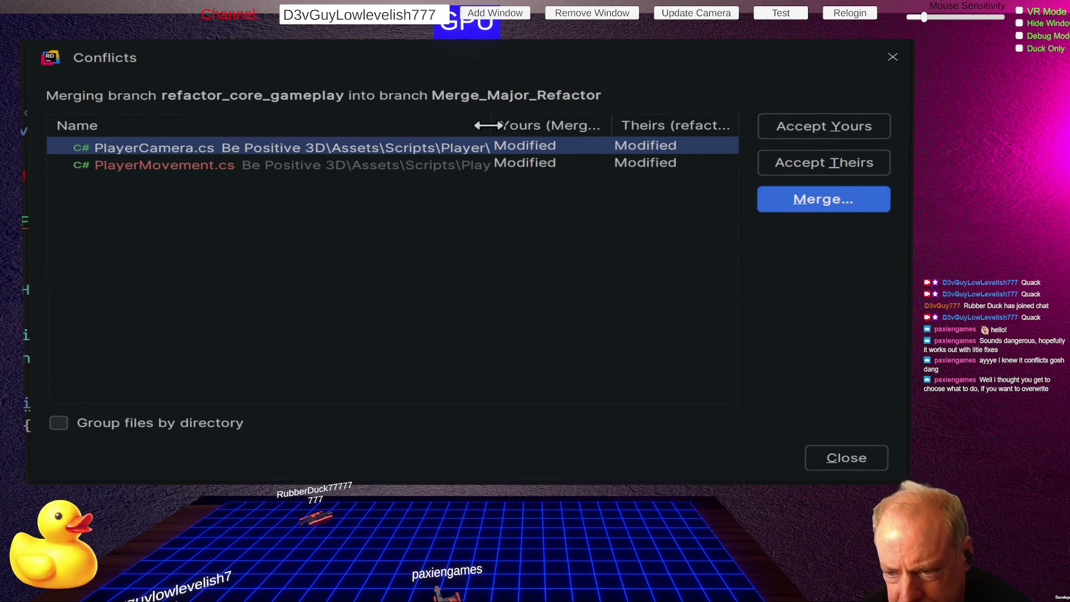
- Widen the Conflicts dialog's Name column and launch Merge... for PlayerCamera.cs
left_click_drag(491, 126, 750, 131)
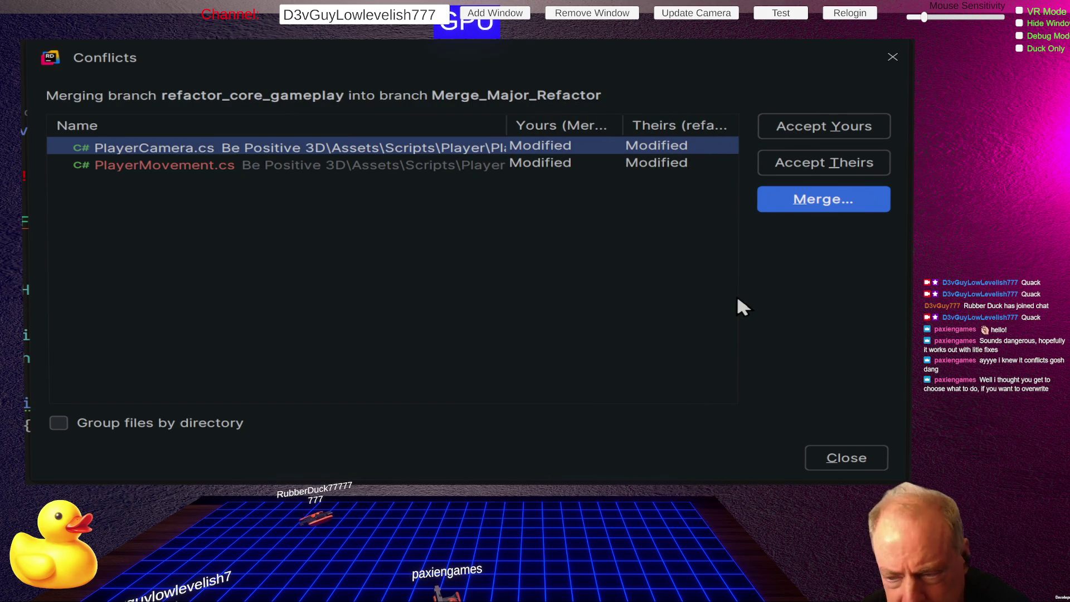
left_click_drag(506, 125, 716, 125)
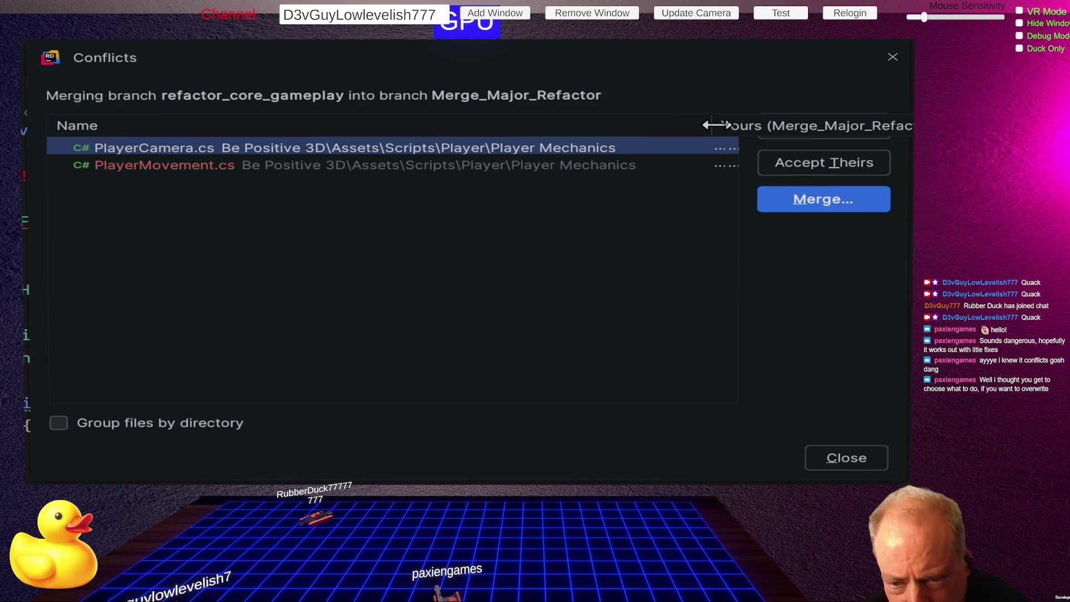
mouse_move(717, 125)
left_mouse_down()
mouse_move(286, 125)
mouse_move(358, 157)
left_mouse_up()
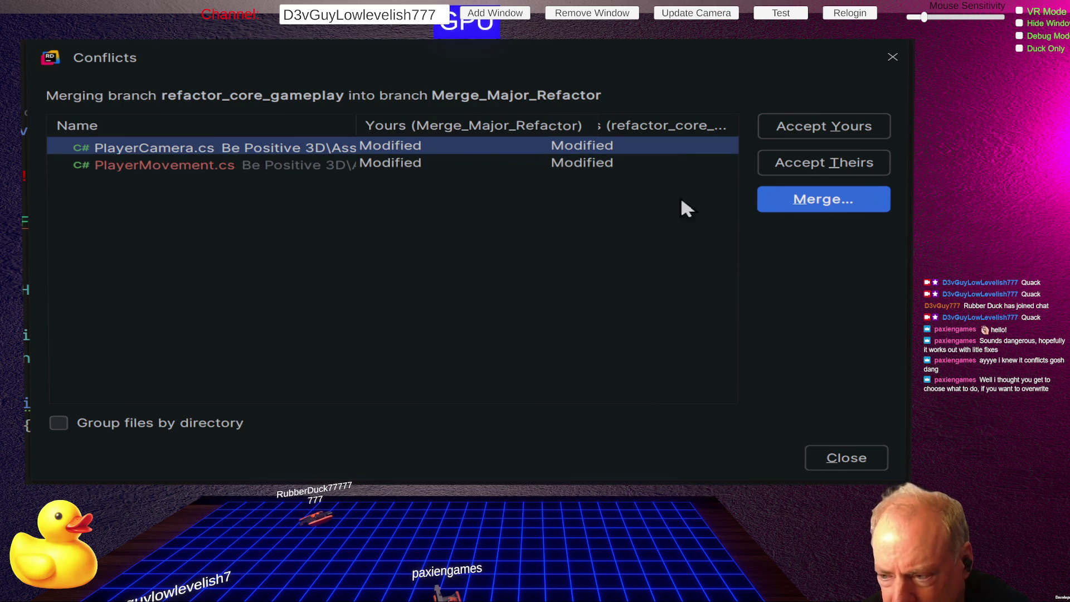
left_click(843, 203)
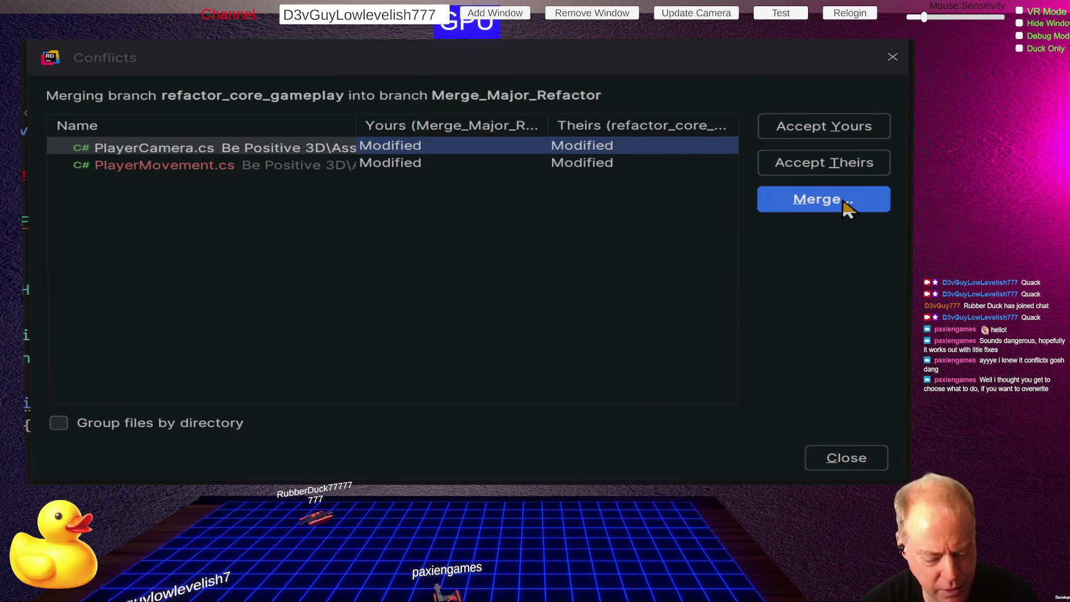
left_click(844, 209)
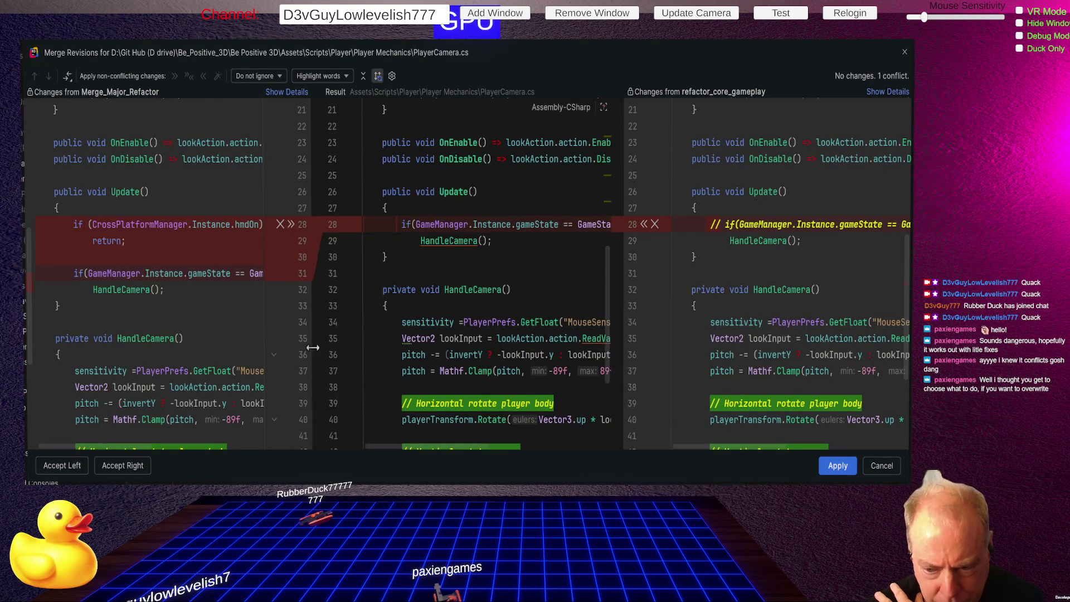
- Resize the Merge_Major_Refactor and Result panes to read PlayerCamera.cs's conflicting Update lines
left_click_drag(313, 347, 456, 352)
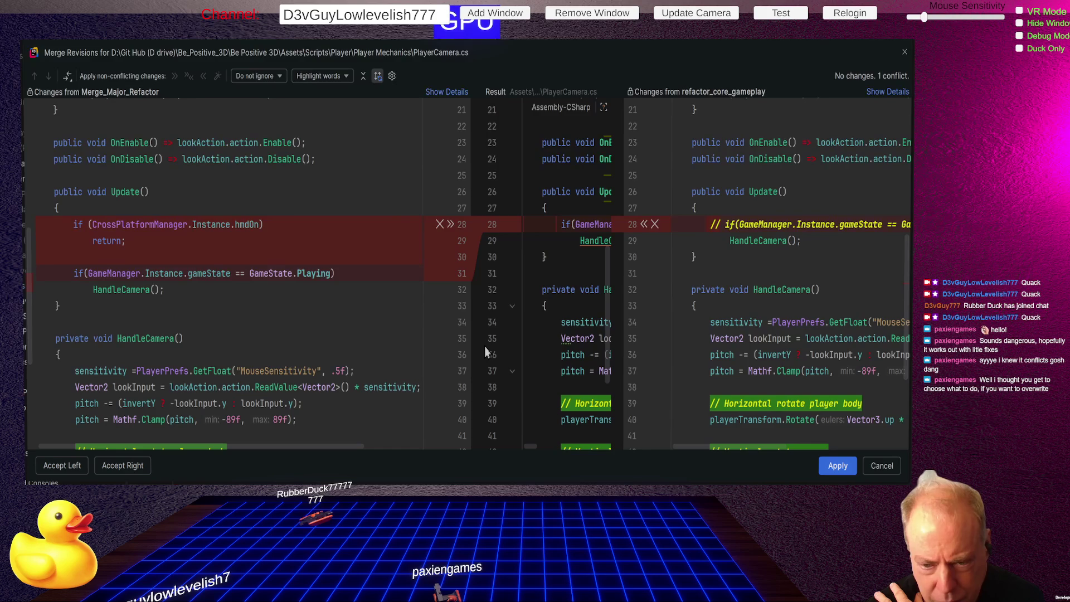
mouse_move(485, 351)
left_mouse_down()
mouse_move(371, 340)
mouse_move(392, 337)
left_mouse_up()
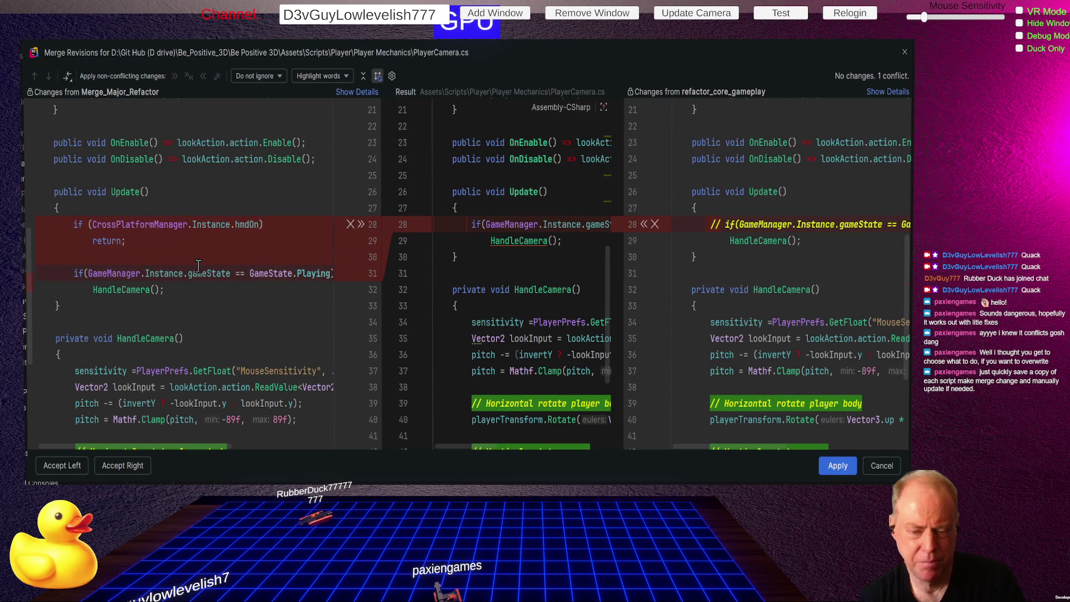
- Close Rider's merge window unapplied, then inspect PlayerMovement.cs's GameManager and CrossPlatformManager conflict lines
mouse_move(198, 265)
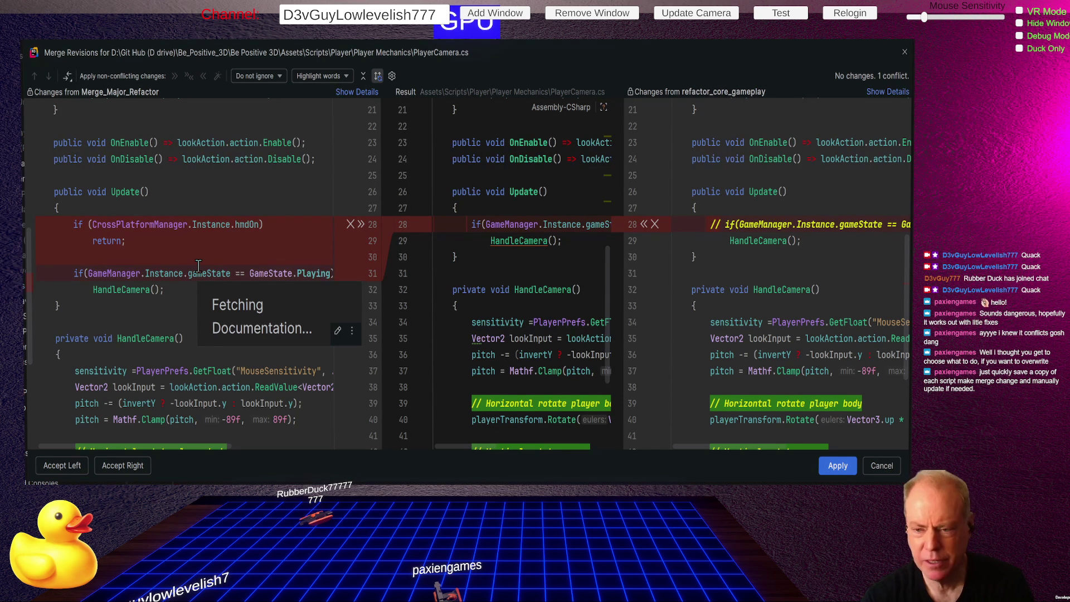
key("Escape")
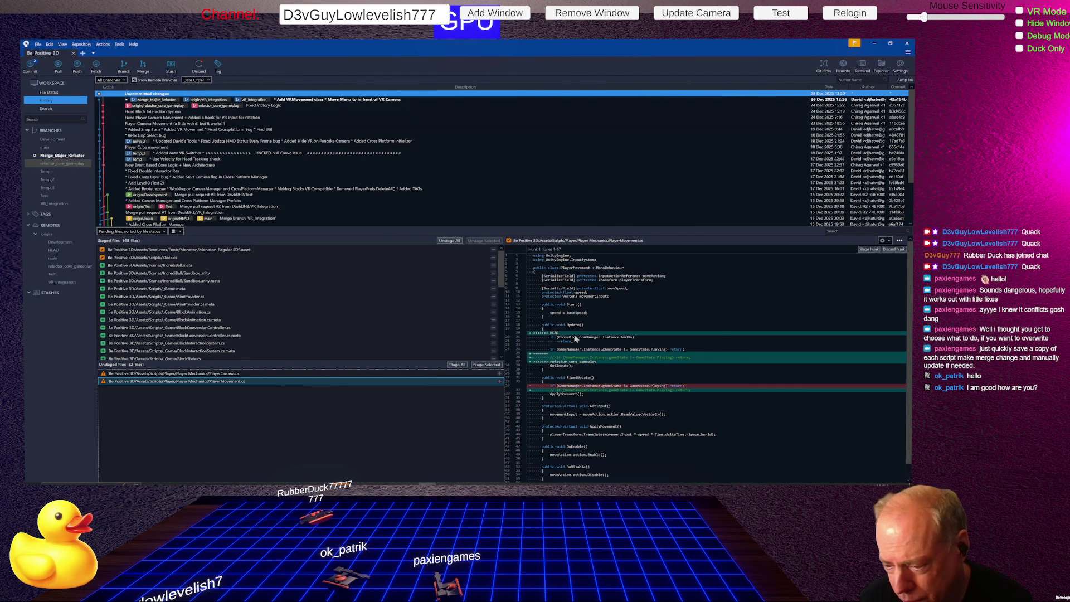
left_click(564, 337)
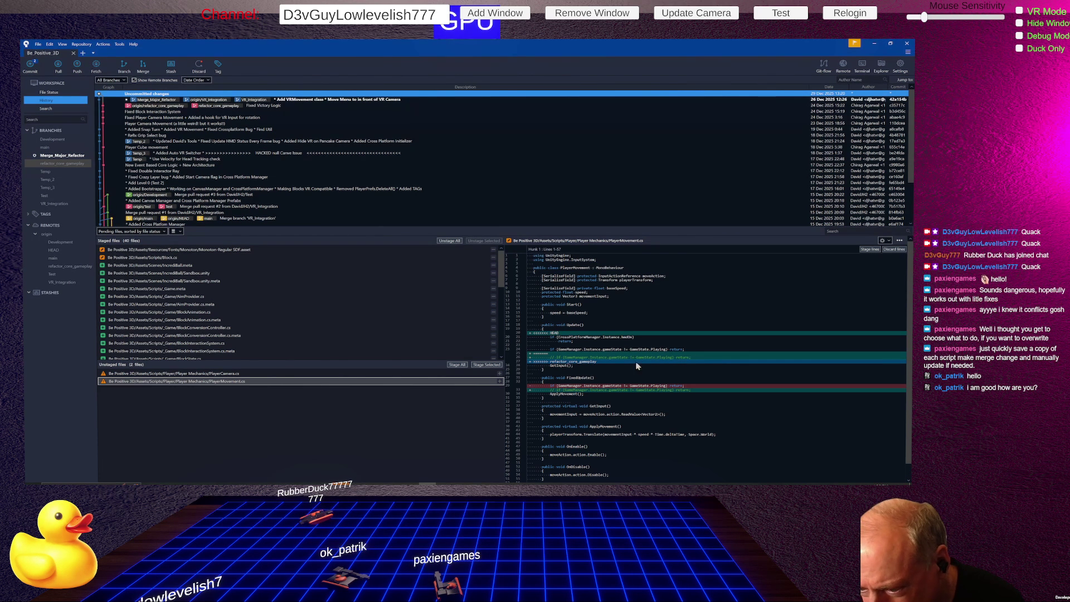
left_click(564, 350)
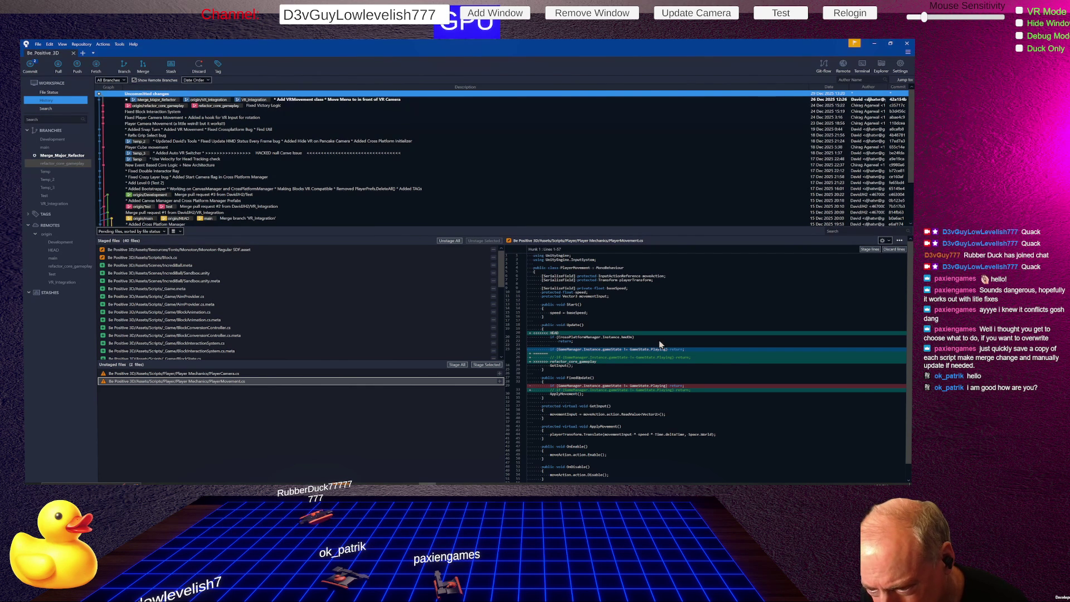
left_click(586, 337)
left_click(574, 342)
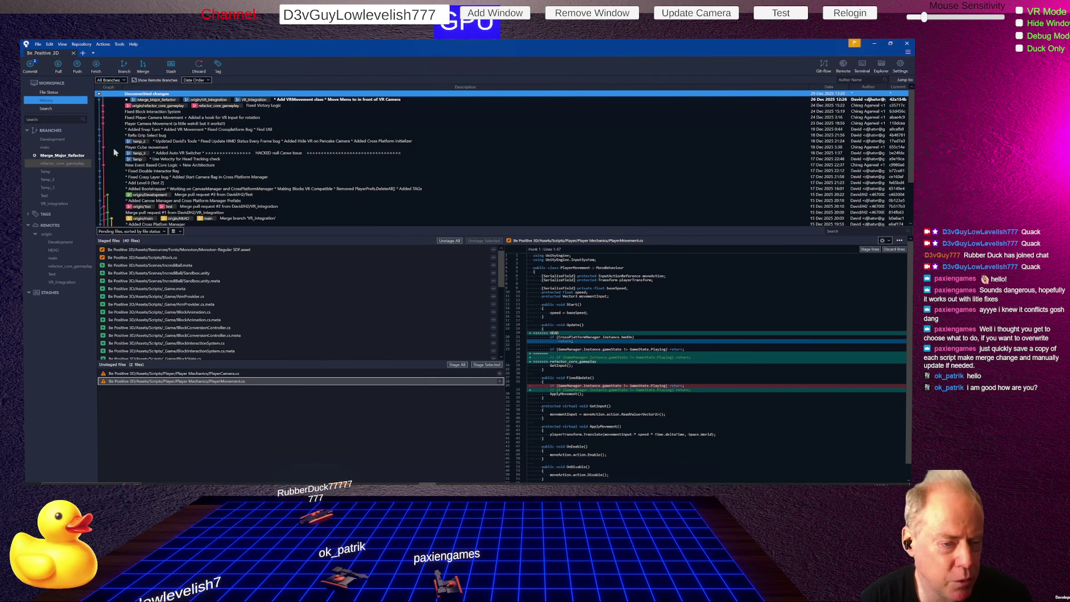
left_click(74, 156)
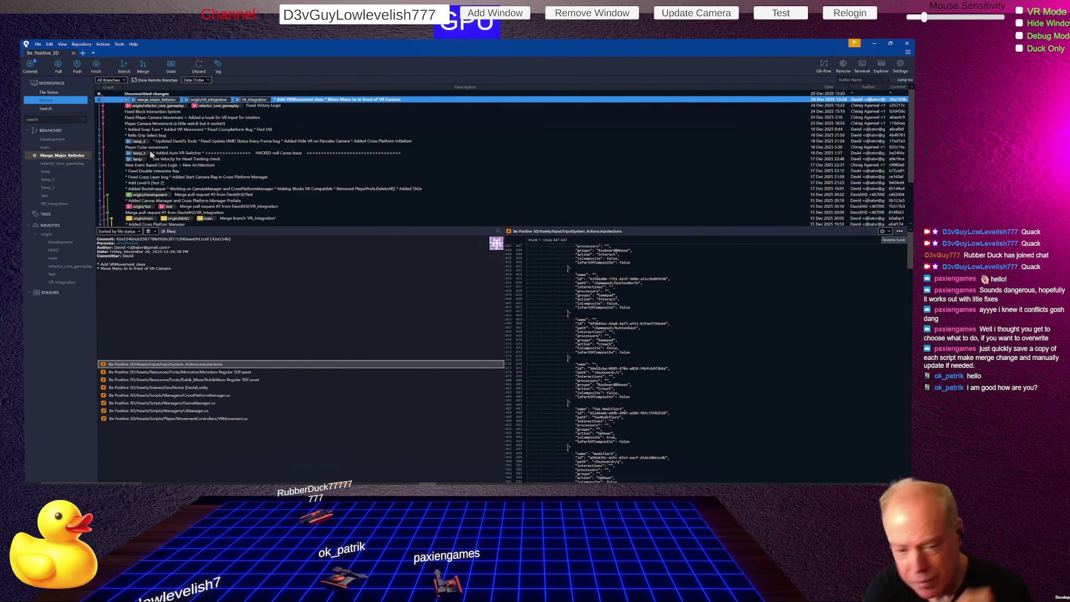
- Dismiss the failed 'Switching branch' error and return to the File Status pending files
left_click(49, 93)
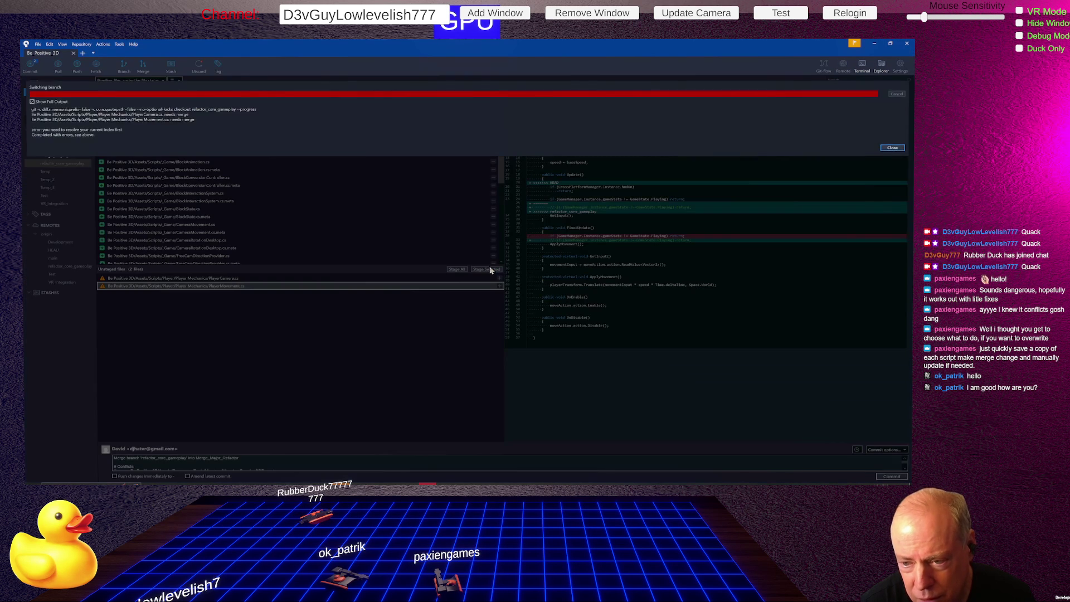
left_click(892, 147)
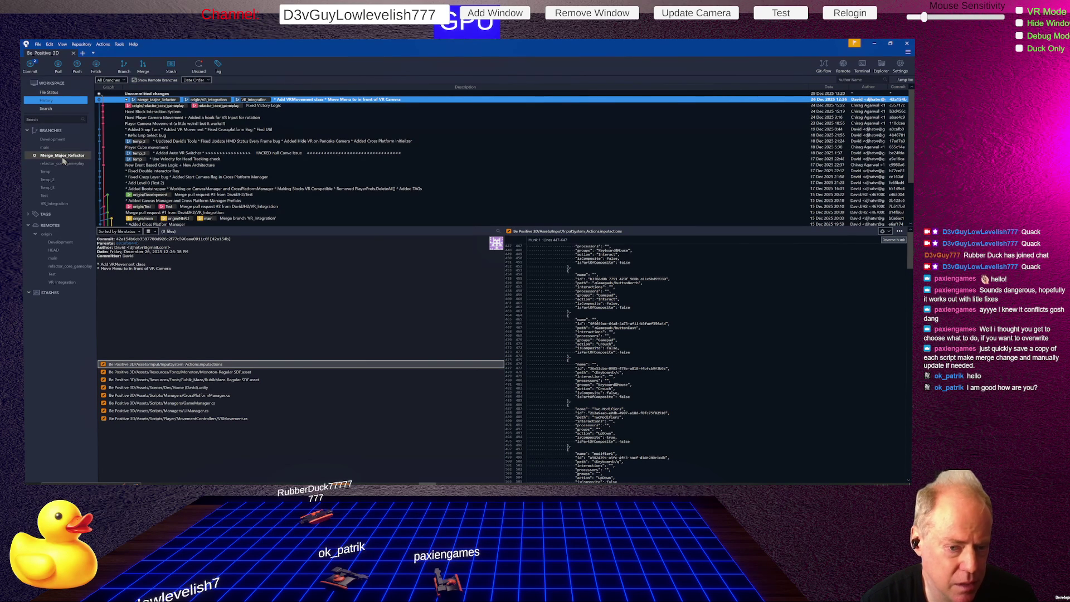
left_click(56, 93)
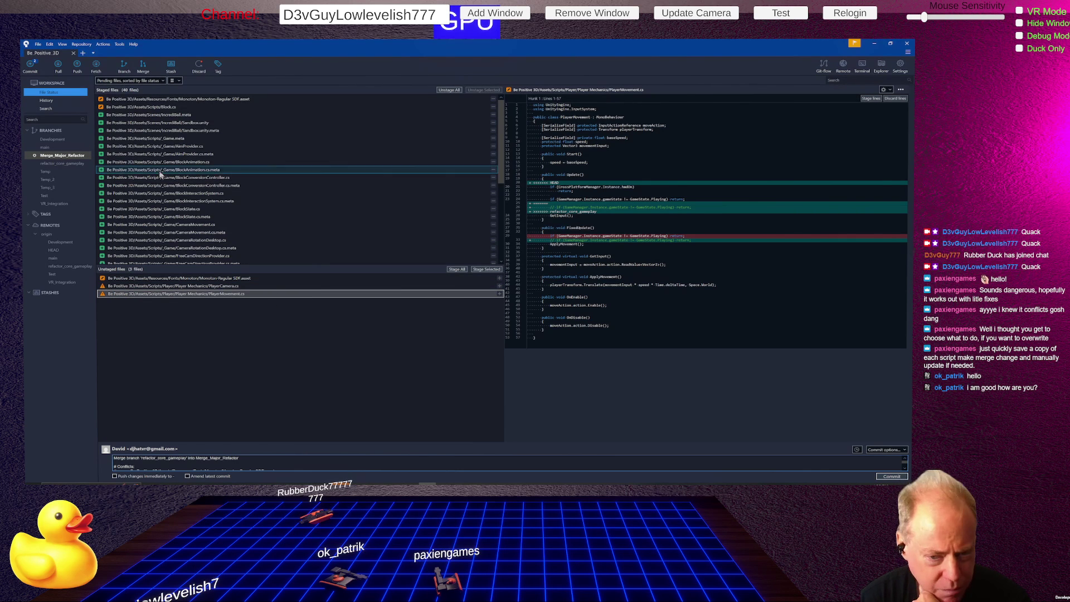
- Remove and discard the unstaged Monoton-Regular SDF.asset changes
left_click(161, 278)
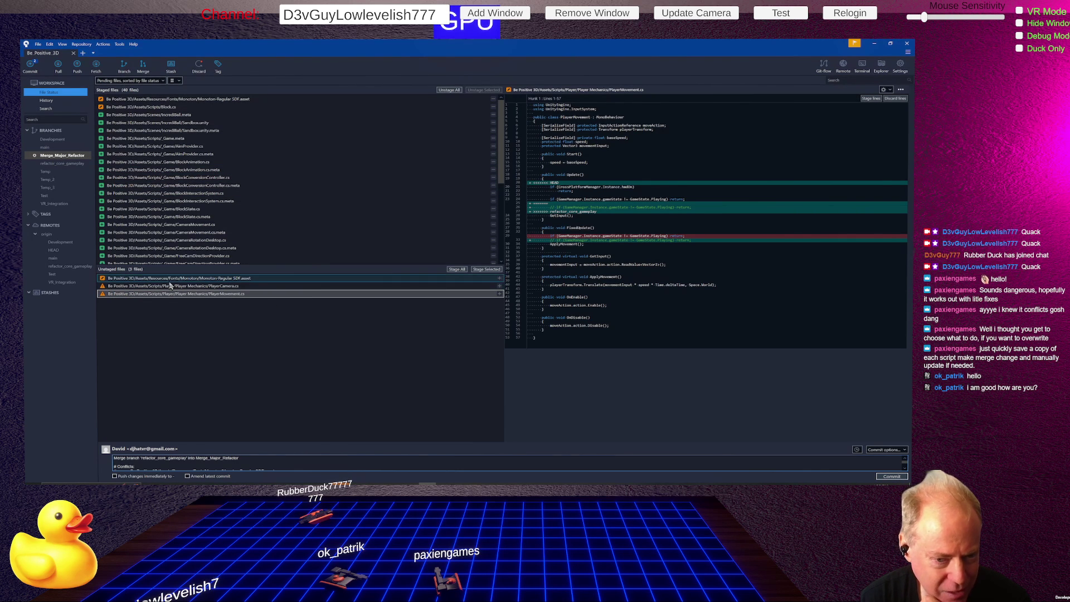
right_click(164, 279)
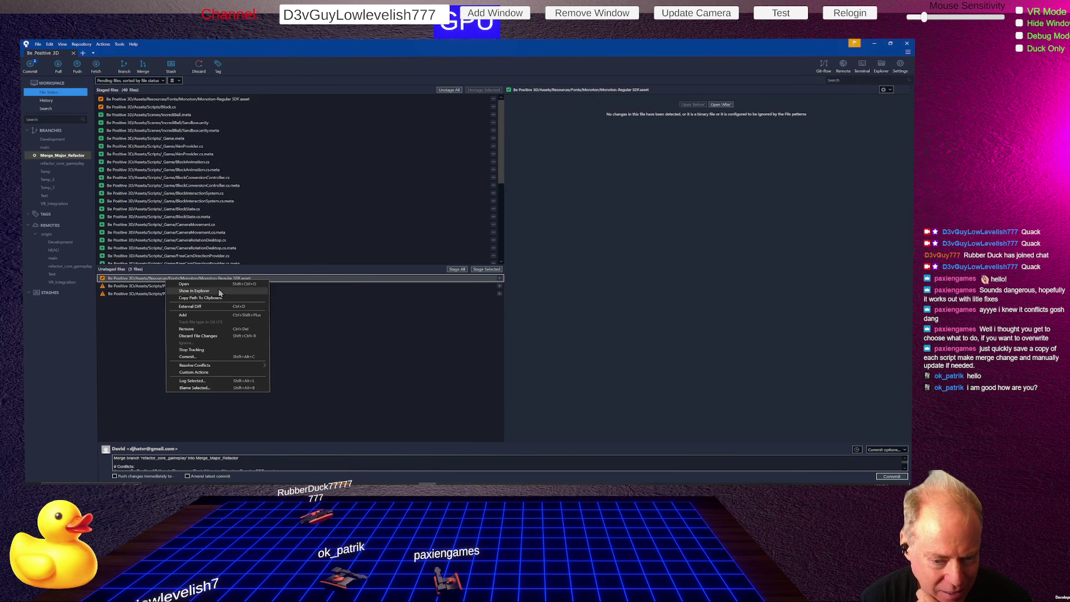
left_click(202, 330)
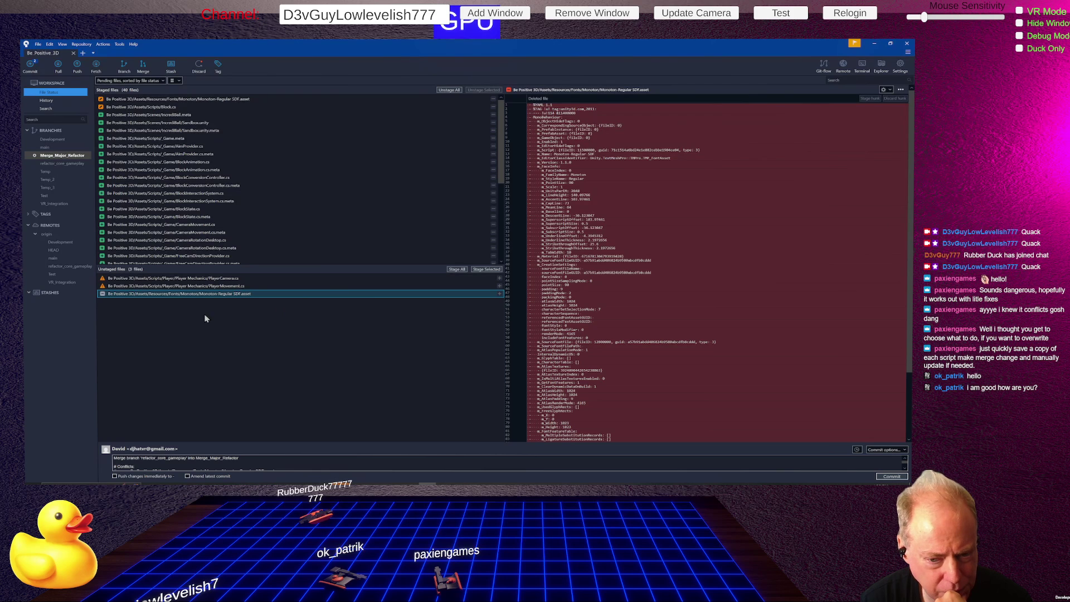
right_click(219, 294)
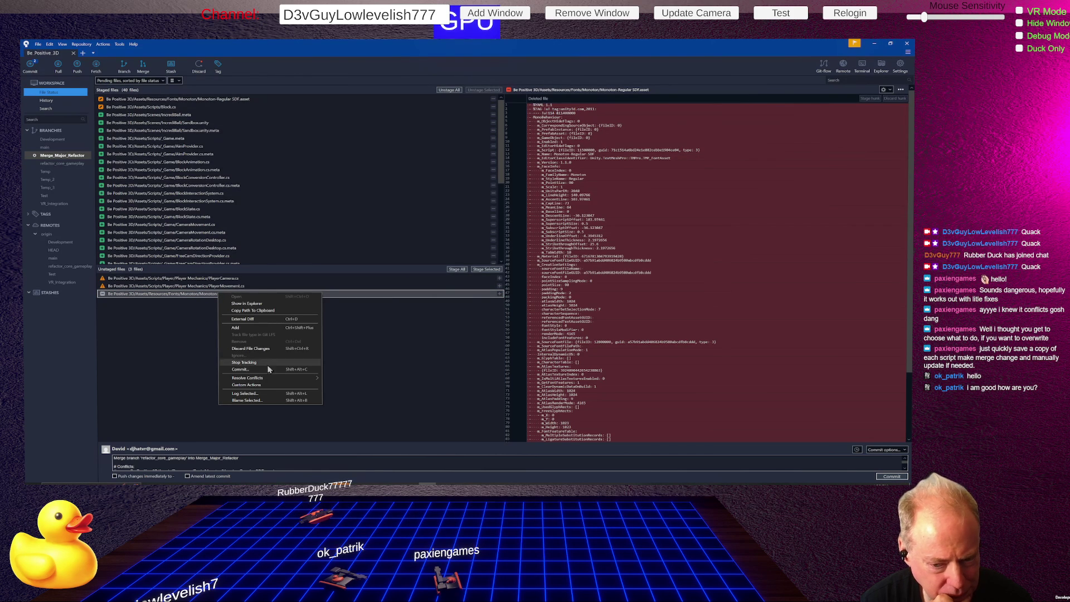
key("Escape")
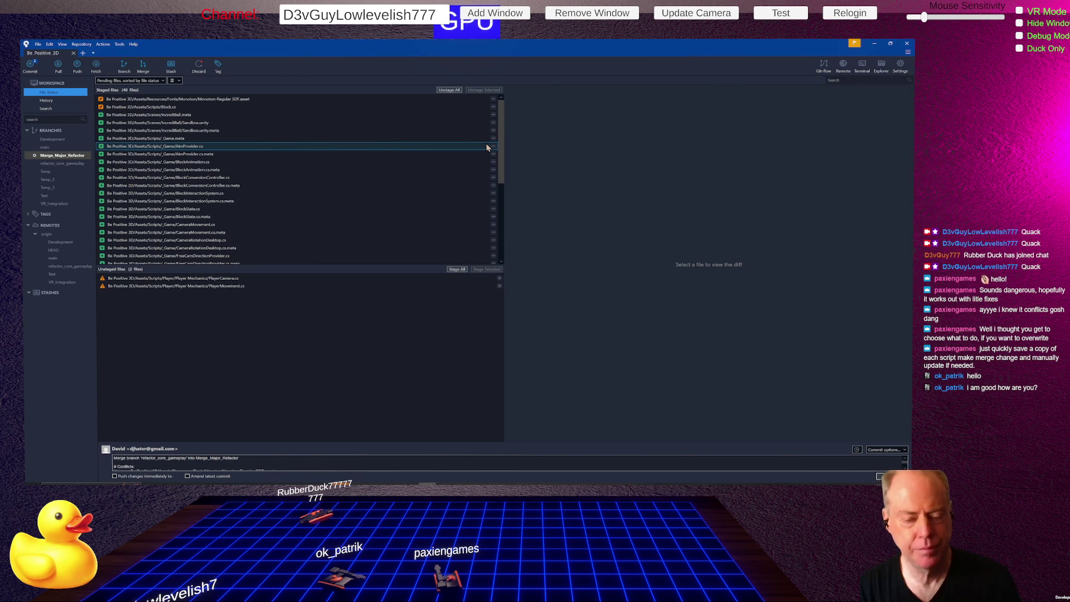
- View PlayerCamera.cs's conflict, then PlayerPhysics.cs's diff in the 'Fixed Victory Logic' commit
left_click(232, 280)
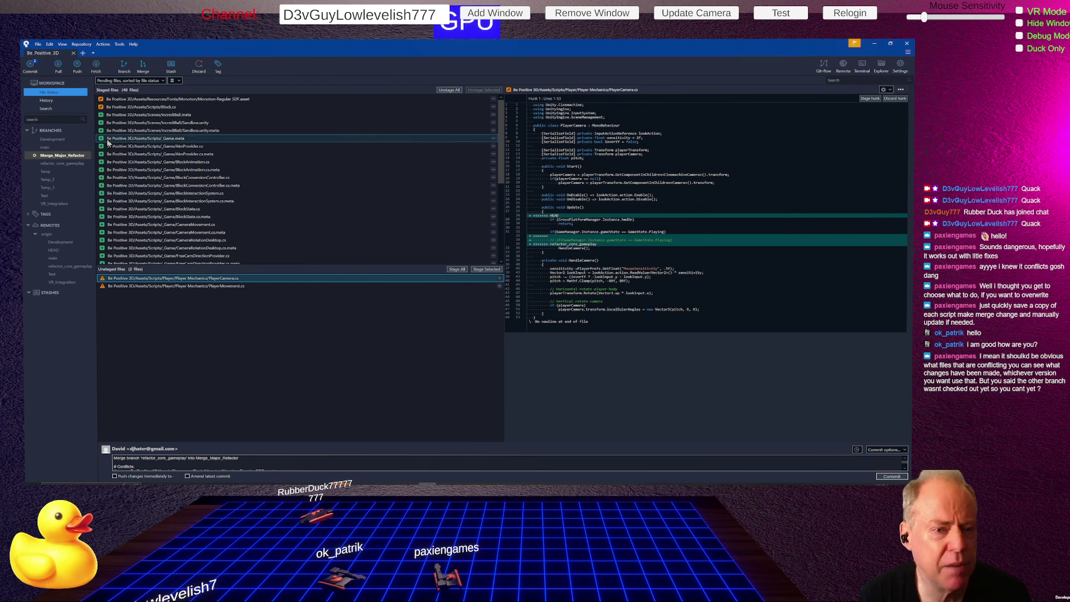
left_click(68, 164)
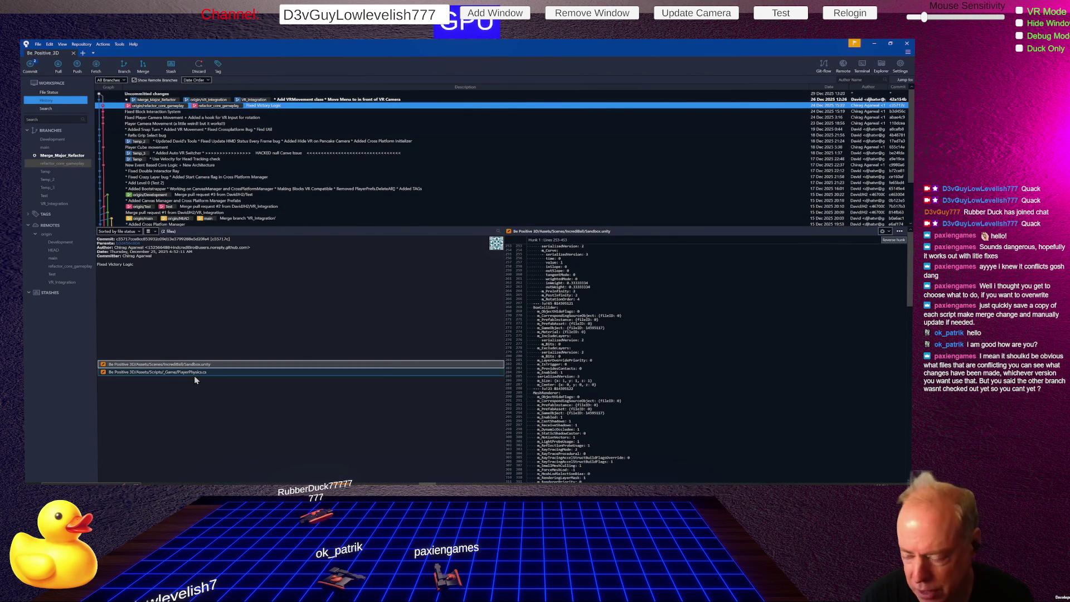
left_click(199, 372)
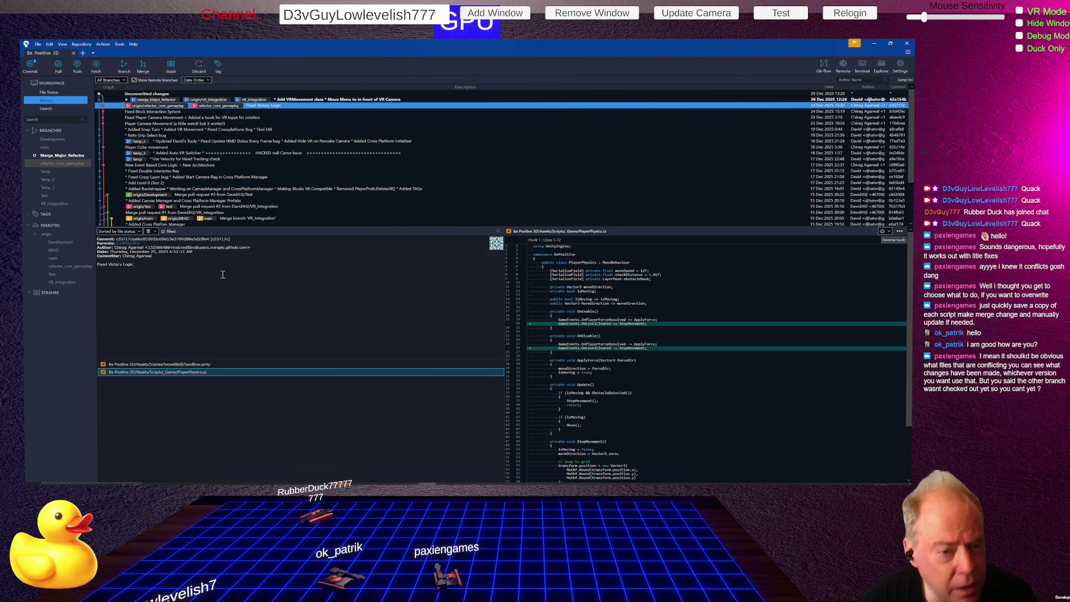
- Return to Uncommitted changes, showing PlayerCamera.cs's Update conflict
left_click(143, 94)
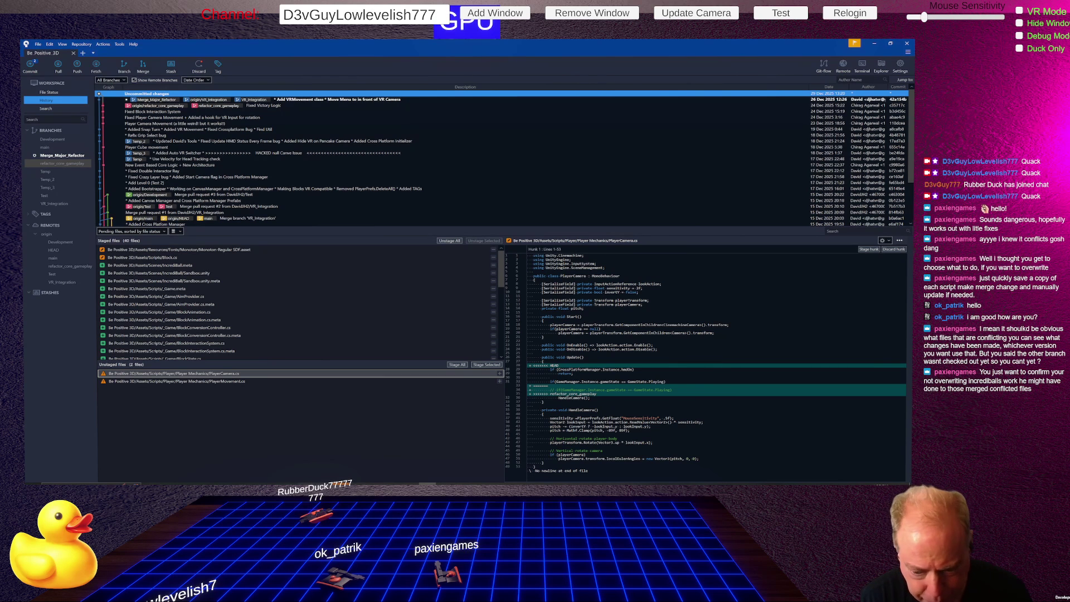
- Snip the PlayerCamera.cs conflict, then show PlayerCamera.cs's diff from Unstaged files
mouse_move(306, 486)
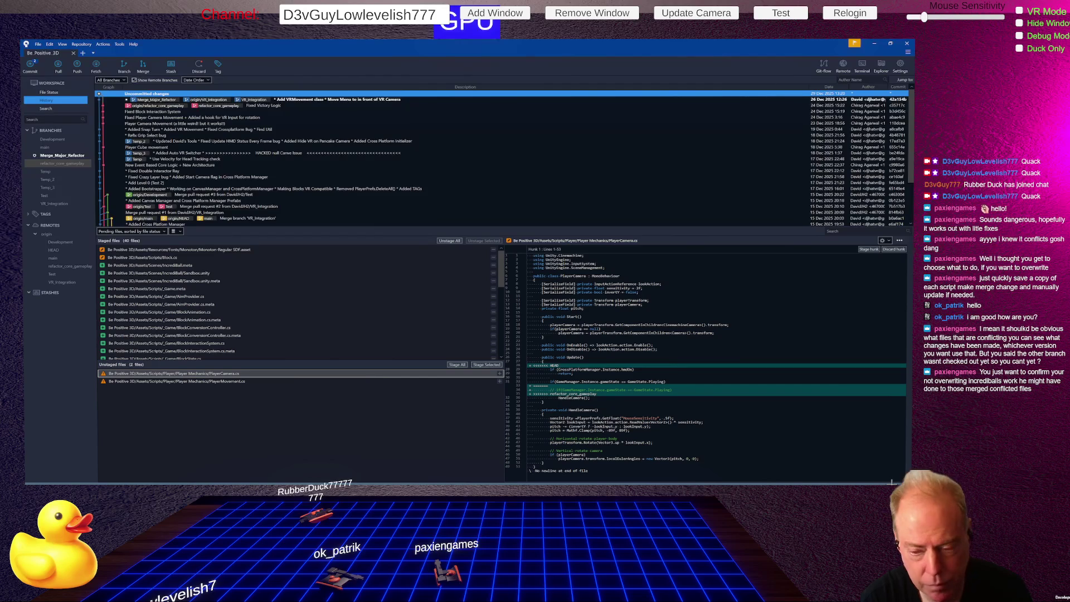
key("alt+Tab")
key("alt+Tab")
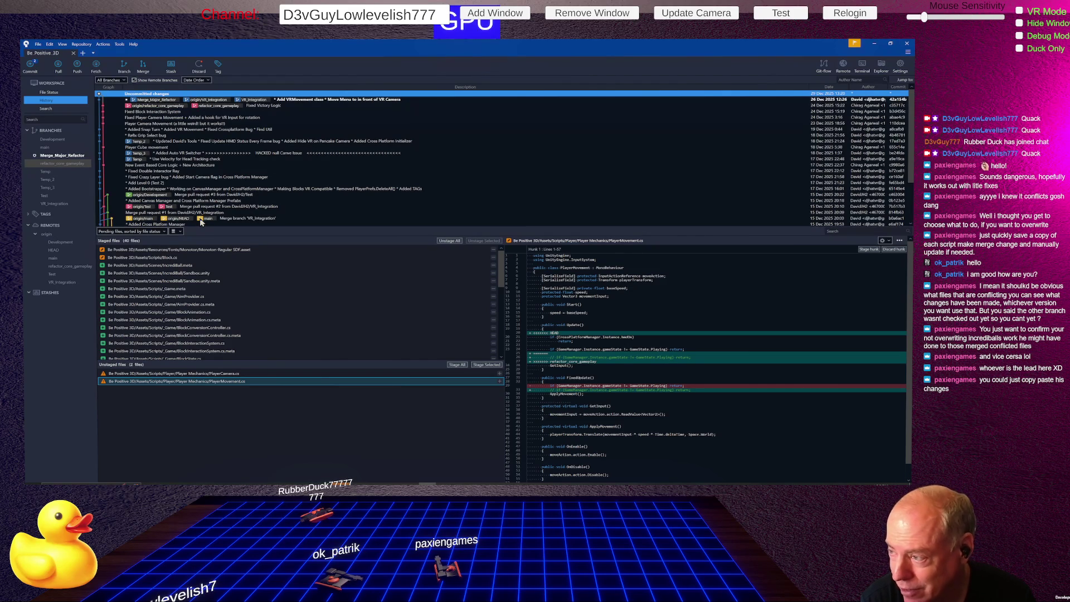
left_click(208, 374)
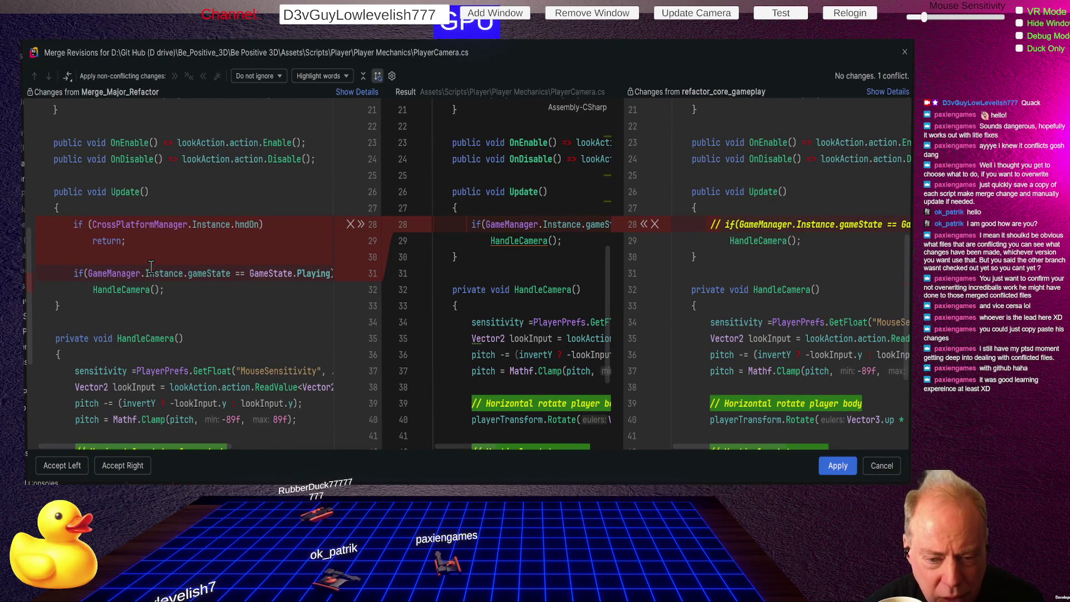
mouse_move(151, 267)
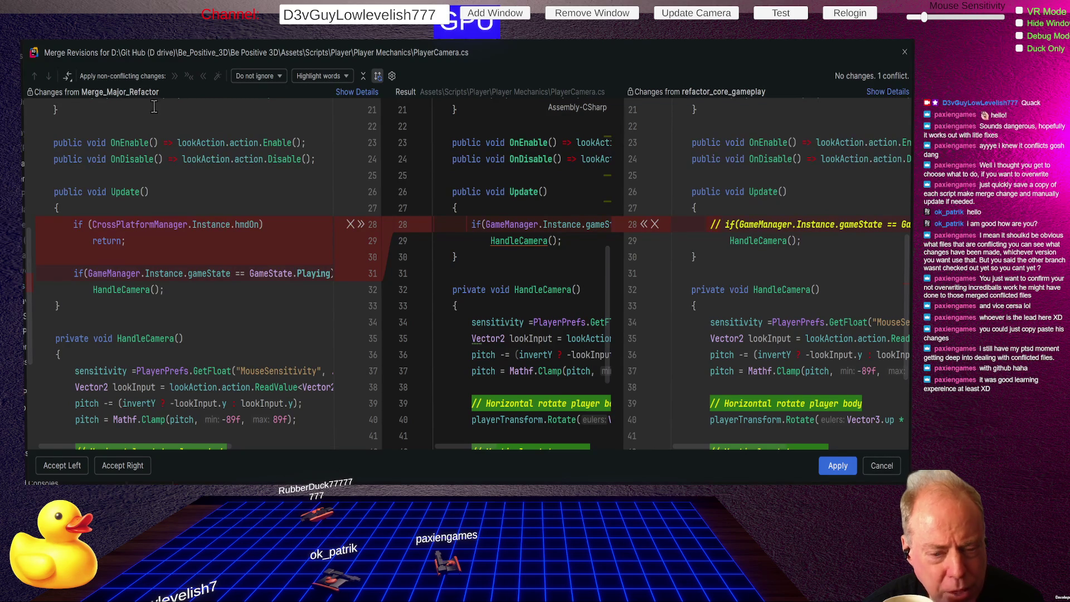
scroll(283, 250, "down", 3)
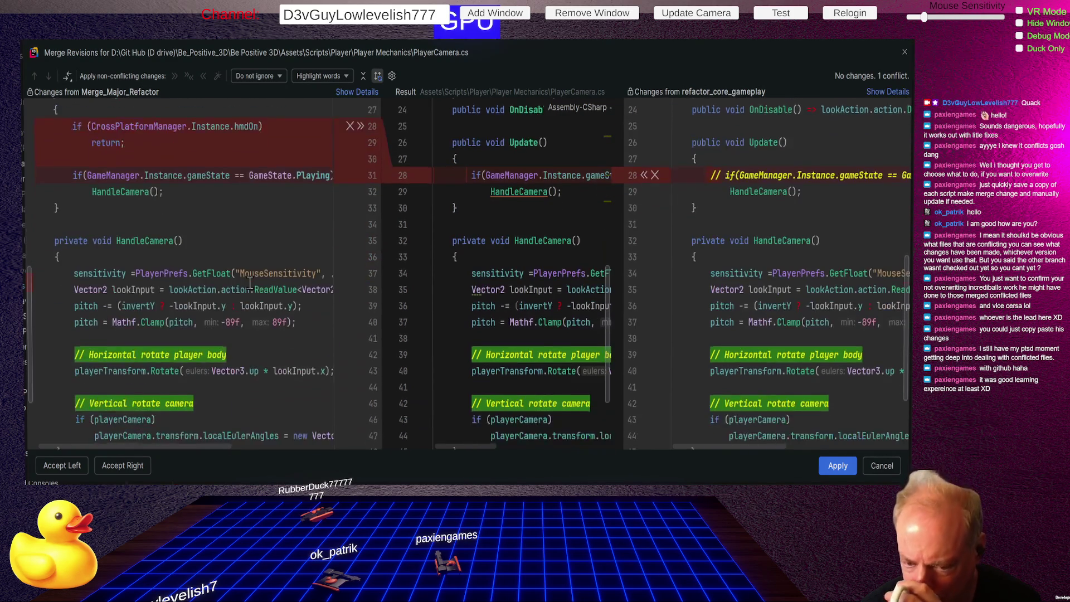
scroll(249, 283, "up", 3)
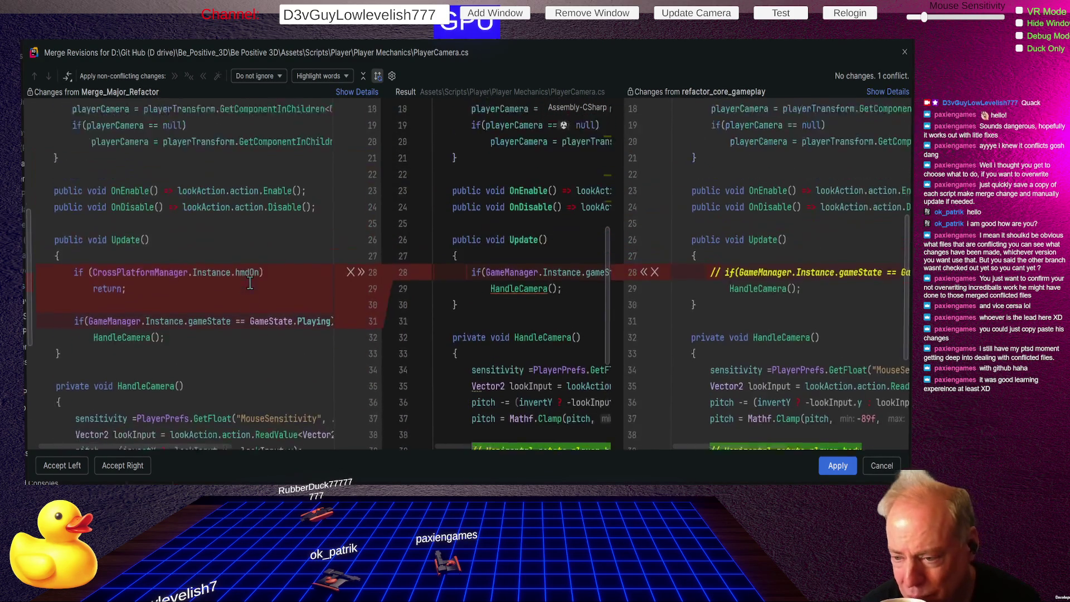
scroll(250, 283, "down", 1)
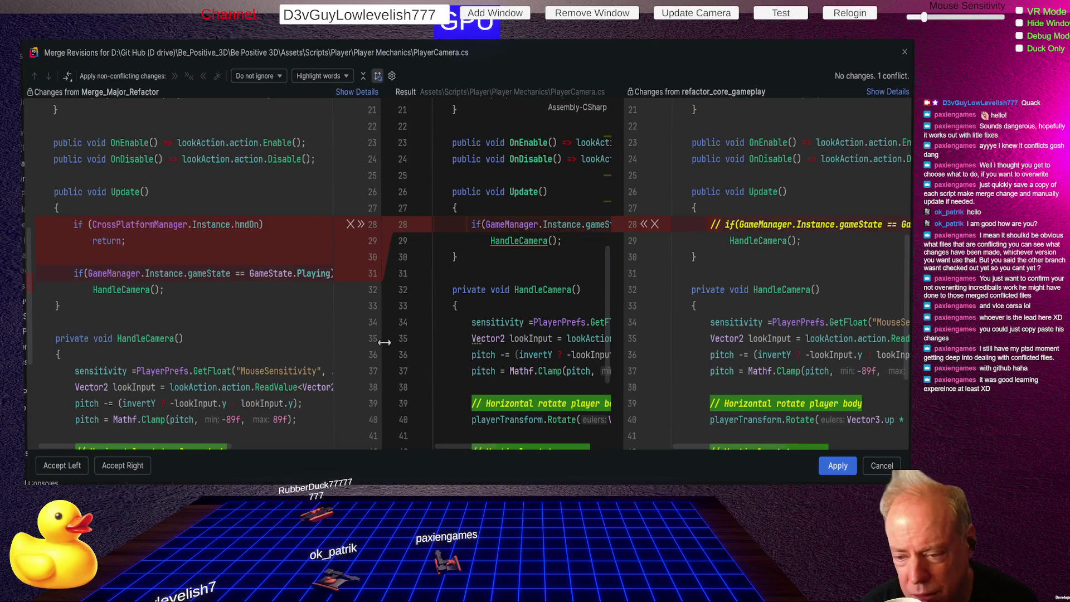
left_click_drag(384, 342, 221, 371)
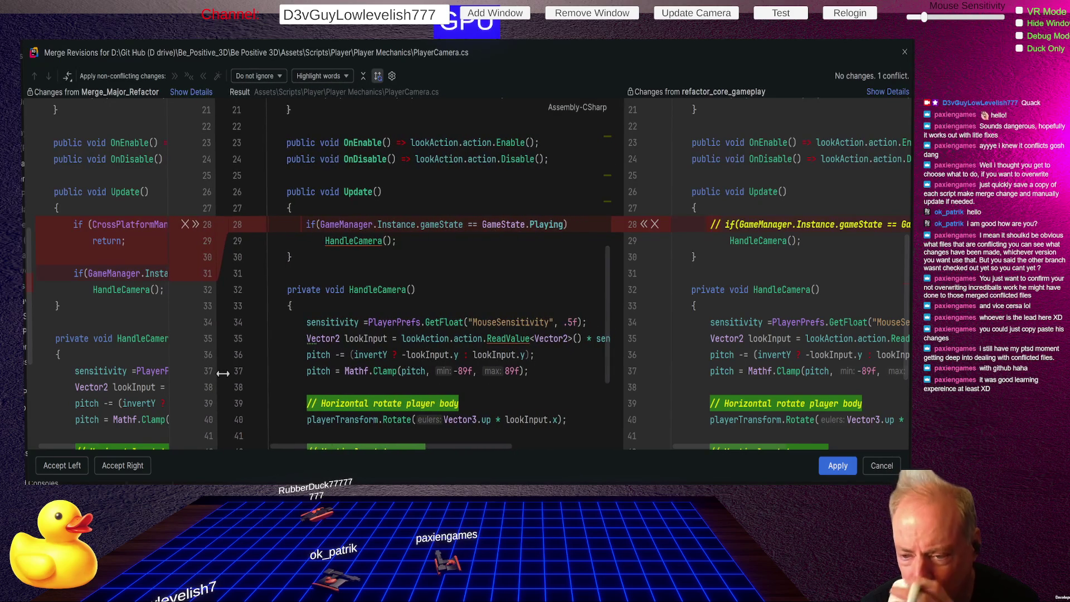
left_click_drag(222, 373, 346, 377)
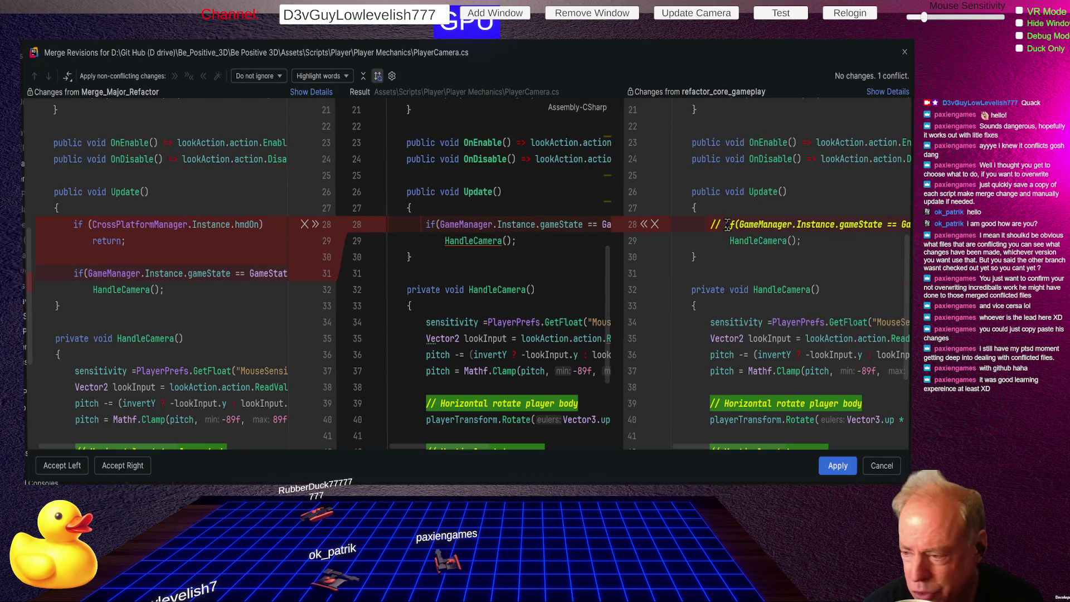
- Take the commented if-line and the hmdOn check into PlayerCamera.cs's result, then cancel the merge
left_click(644, 233)
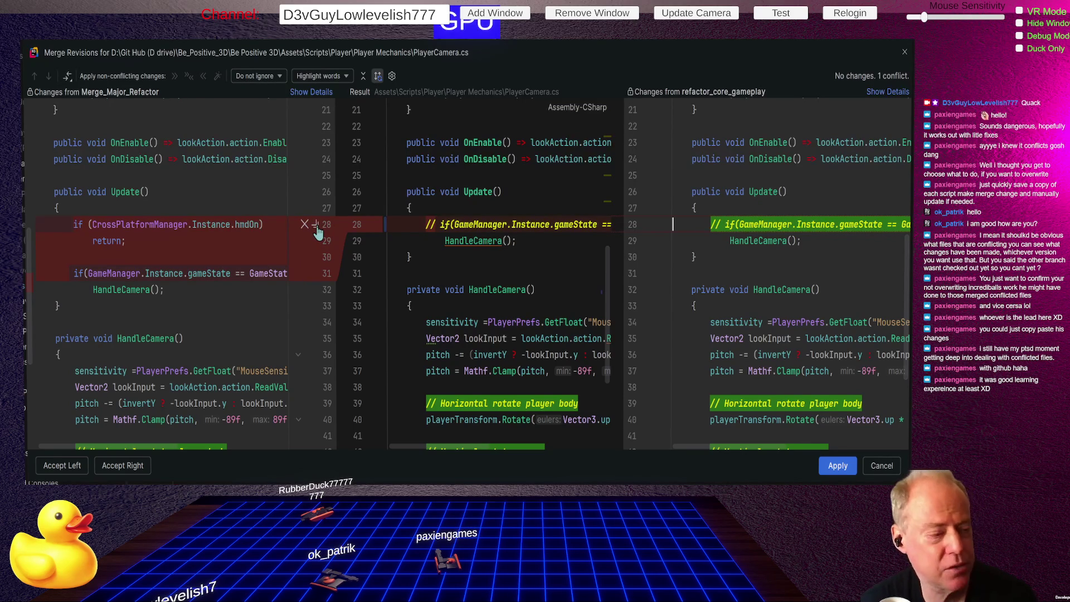
left_click(315, 228)
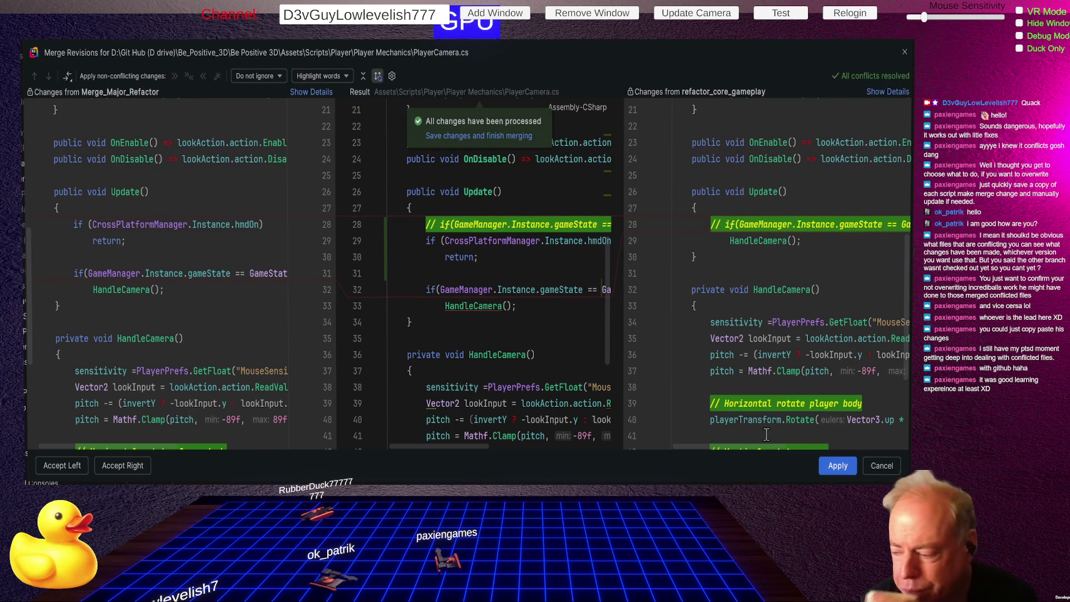
left_click(882, 466)
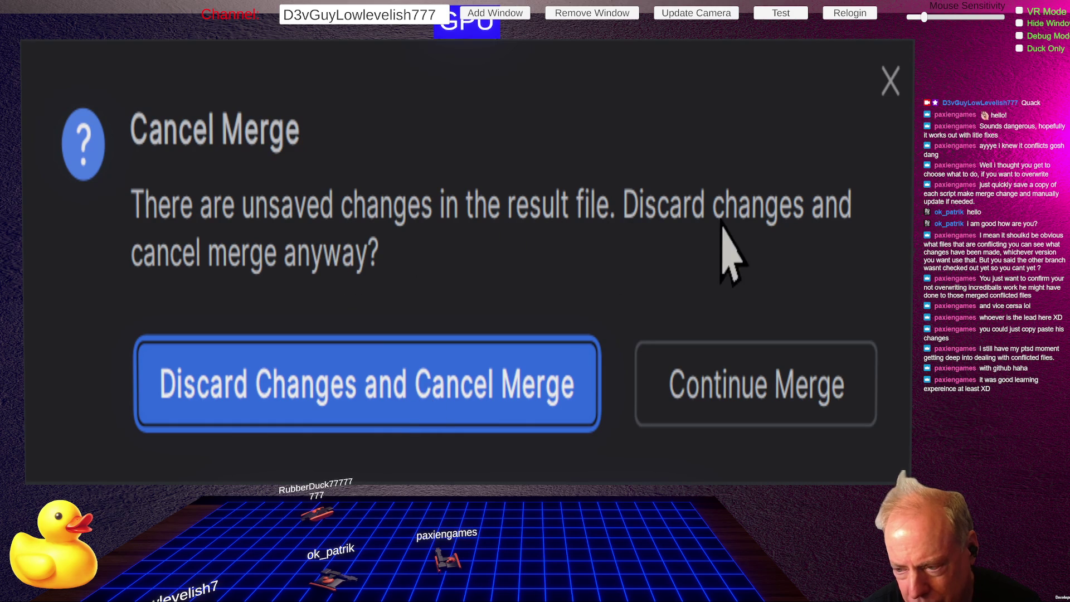
- Discard the unsaved result, re-merge PlayerCamera.cs to resolve it, and close the conflicts list
left_click(371, 380)
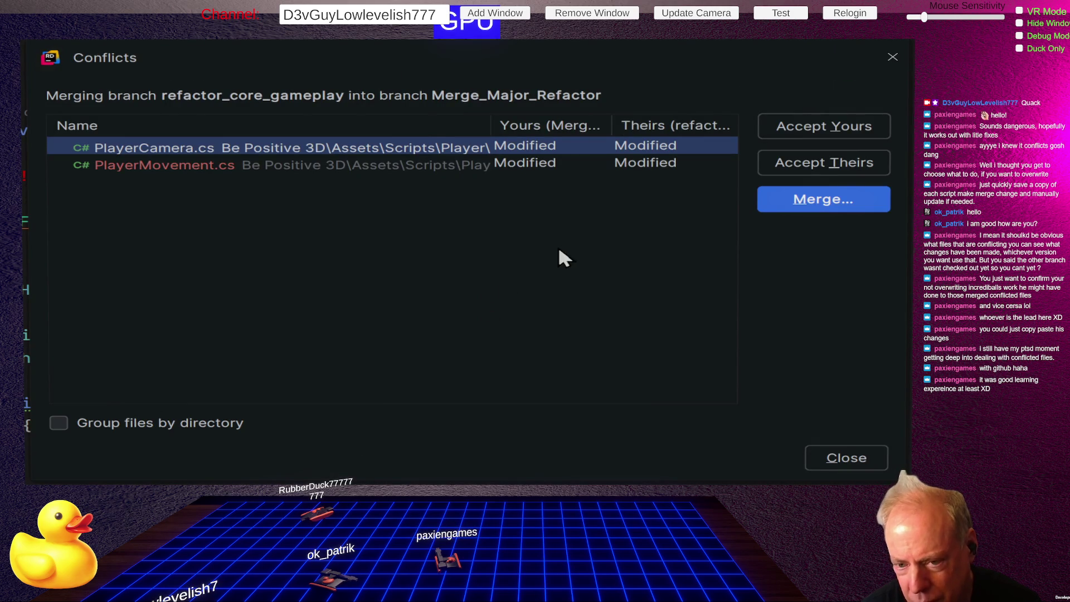
left_click(830, 205)
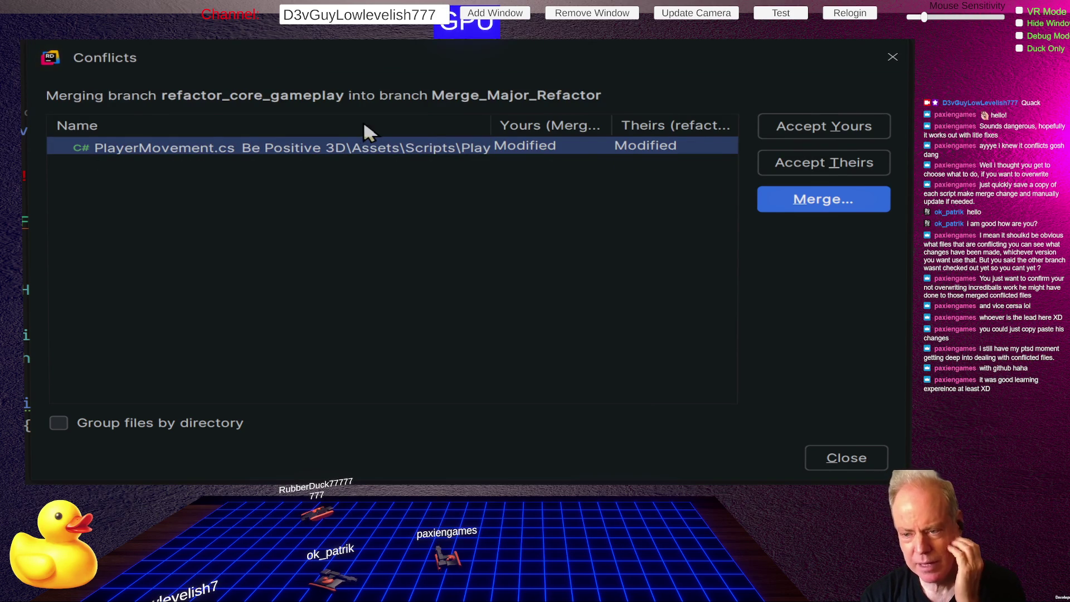
left_click(841, 210)
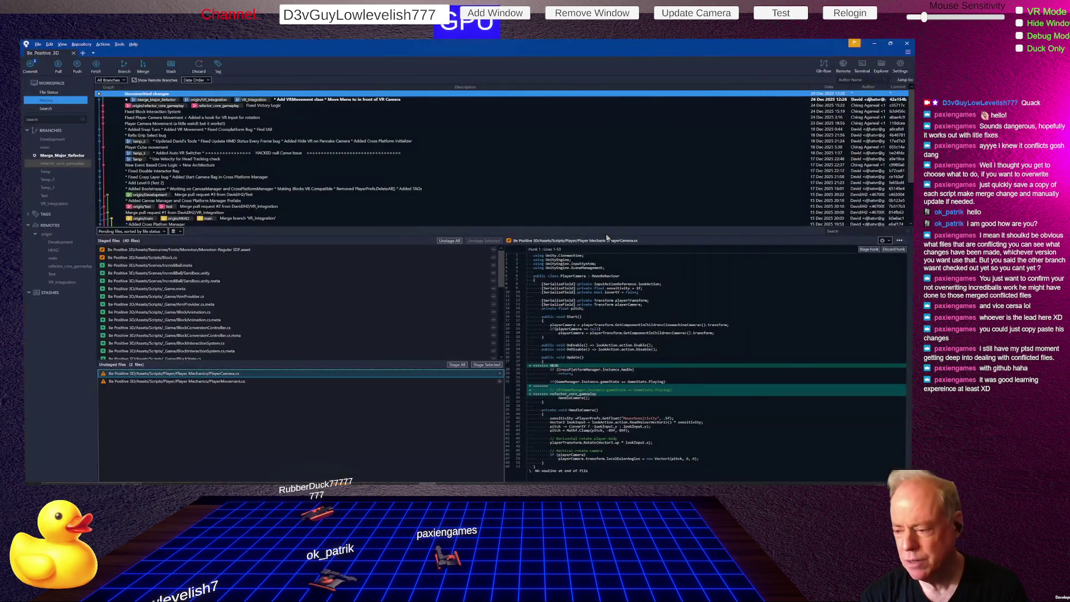
- Stage PlayerCamera.cs and open Rider's conflict resolution for PlayerMovement.cs
left_click(229, 376)
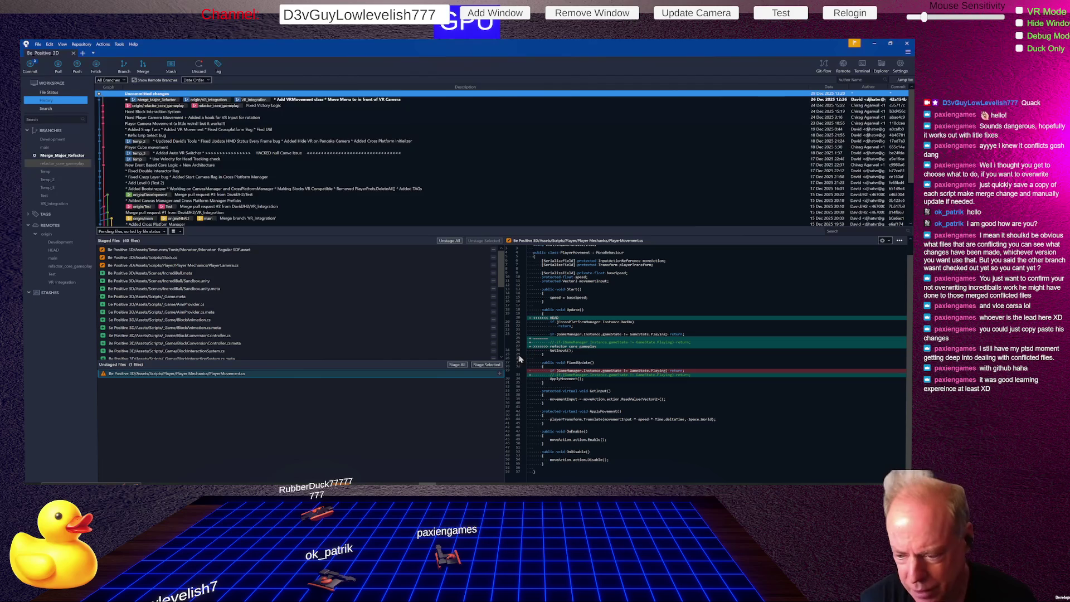
double_click(491, 373)
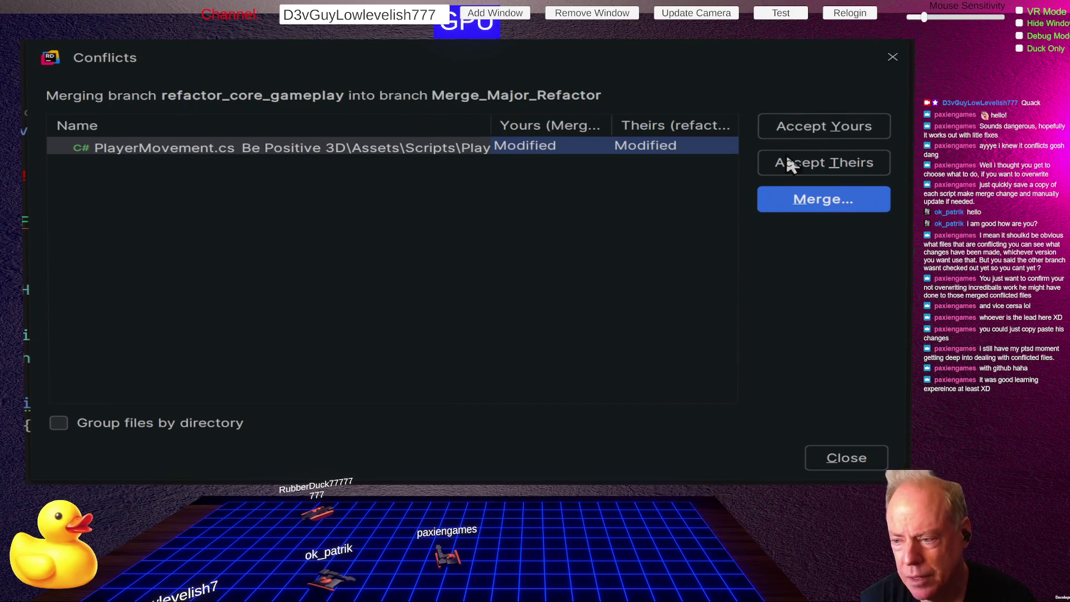
- Review PlayerMovement.cs's three-way merge, then dismiss the conflicts list without resolving it
left_click(845, 211)
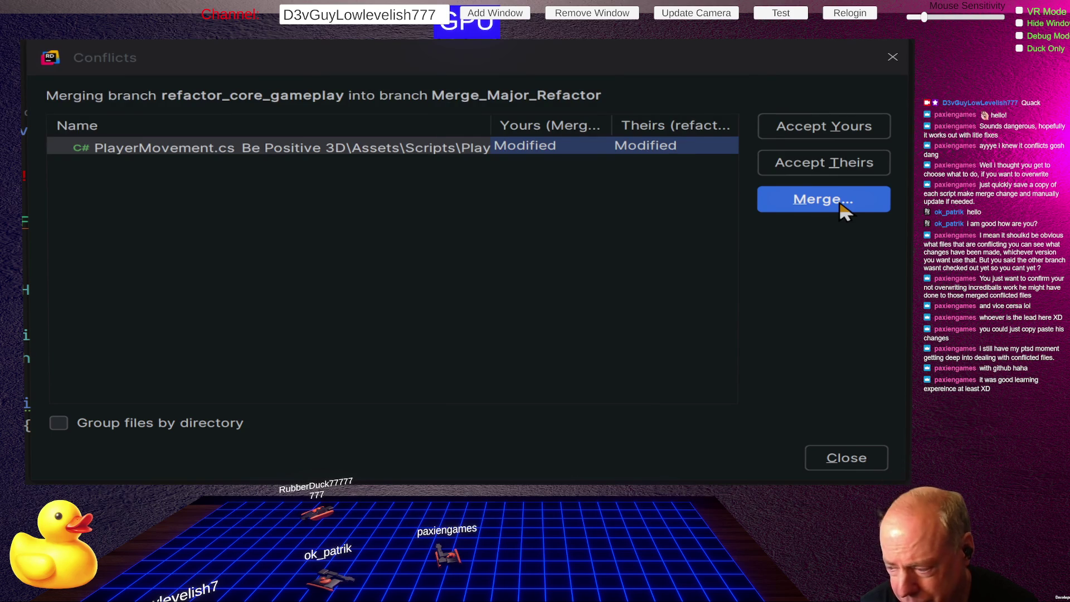
key("Escape")
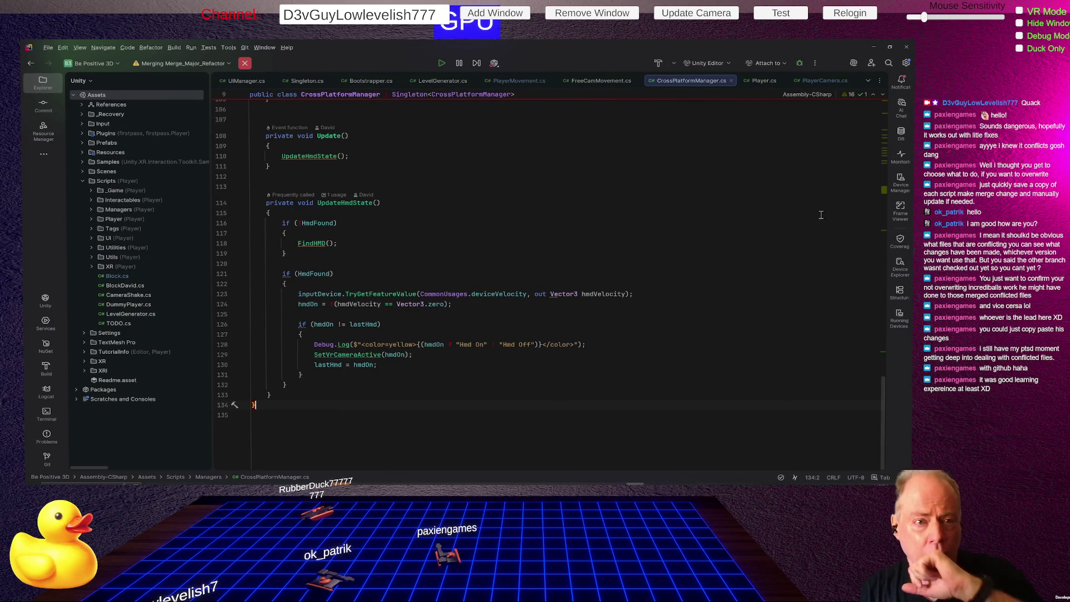
- Switch from Rider back to the Sourcetree window
mouse_move(883, 236)
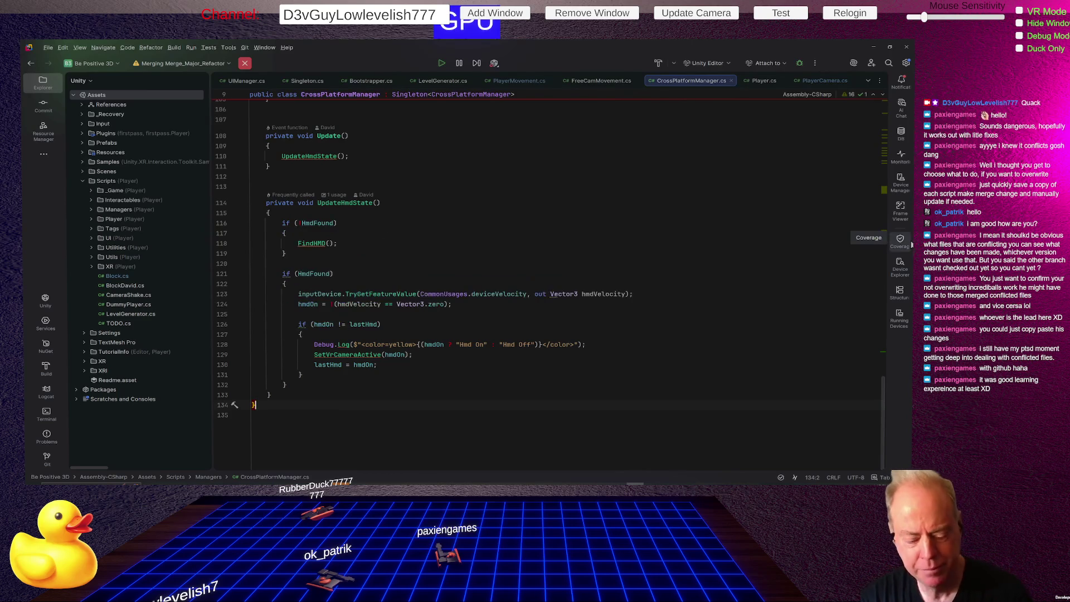
key("alt+Tab")
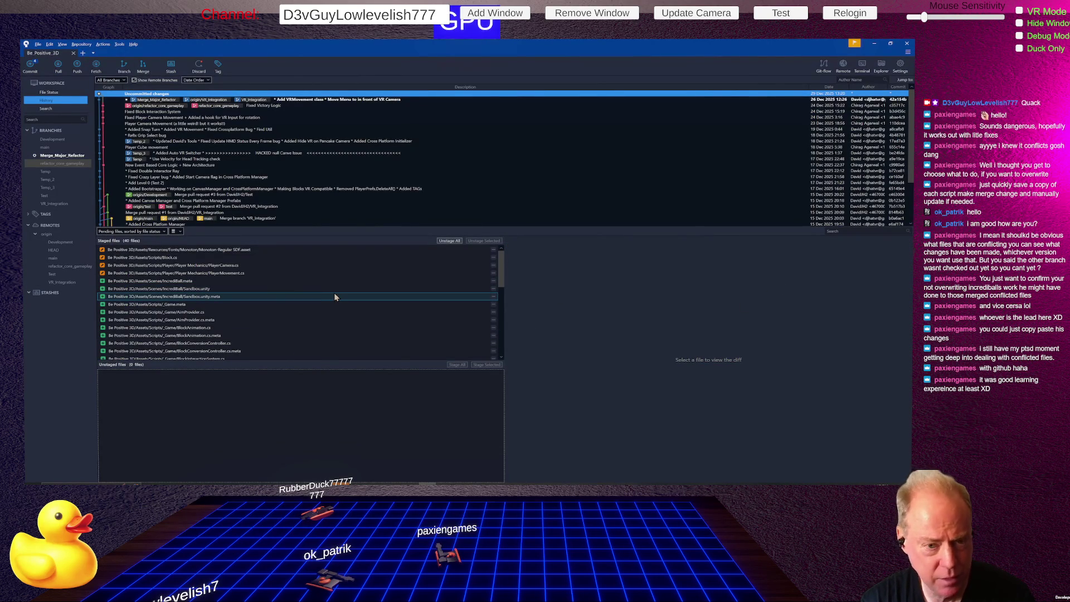
- Review the staged files such as CameraMovement.cs and commit the refactor_core_gameplay merge
left_click(50, 92)
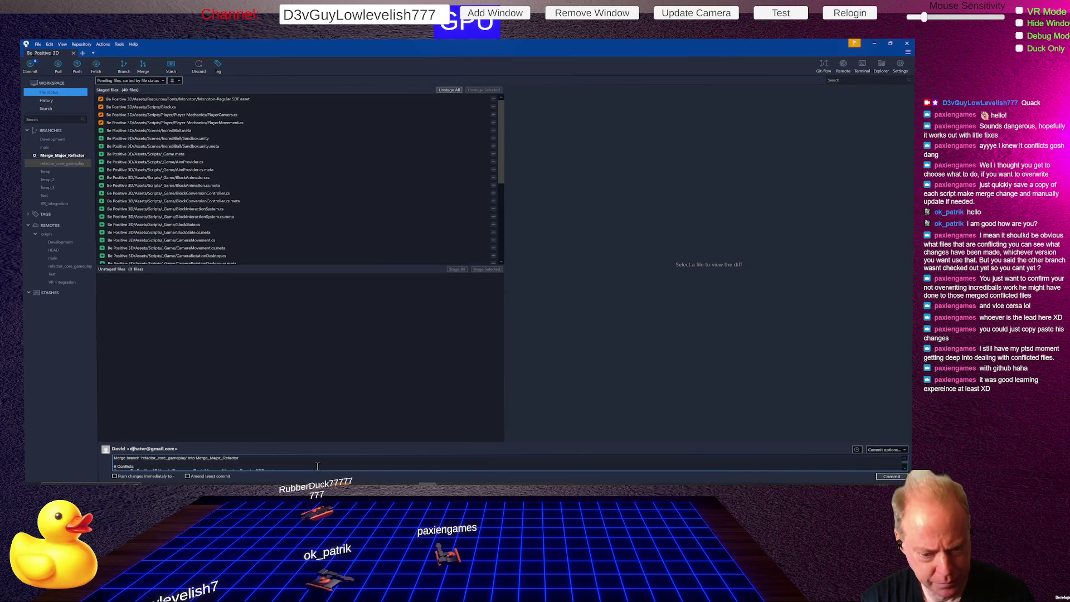
left_click_drag(393, 443, 392, 389)
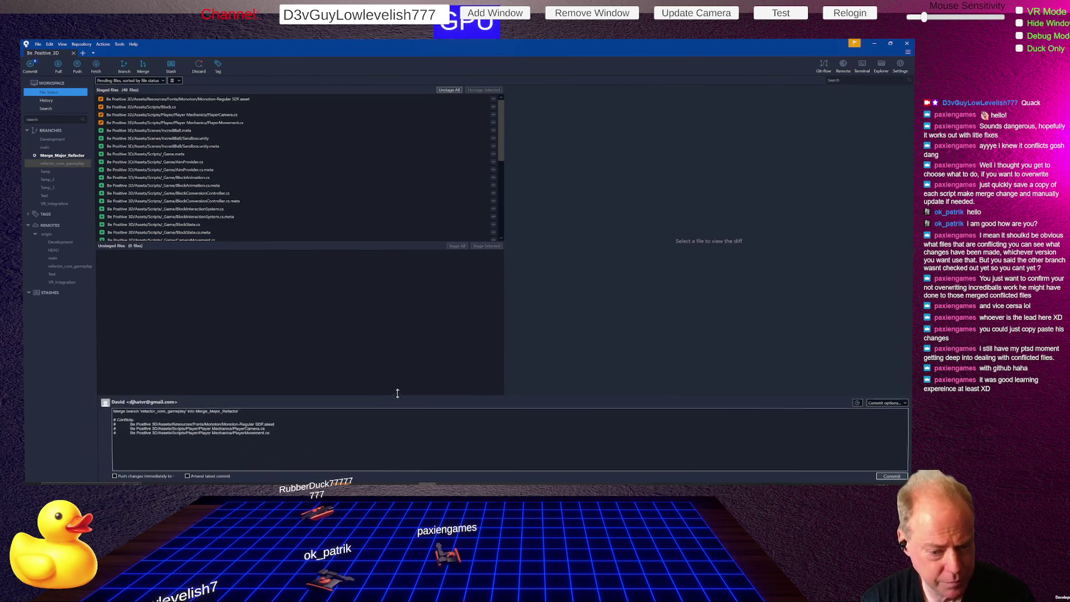
left_click(400, 237)
left_click_drag(402, 237, 425, 301)
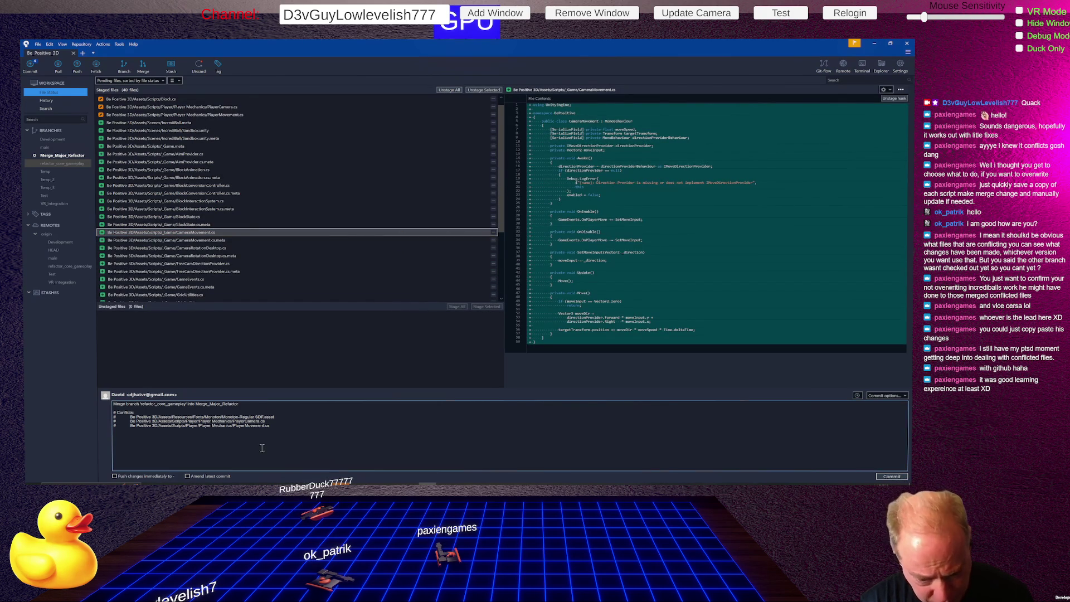
left_click(888, 476)
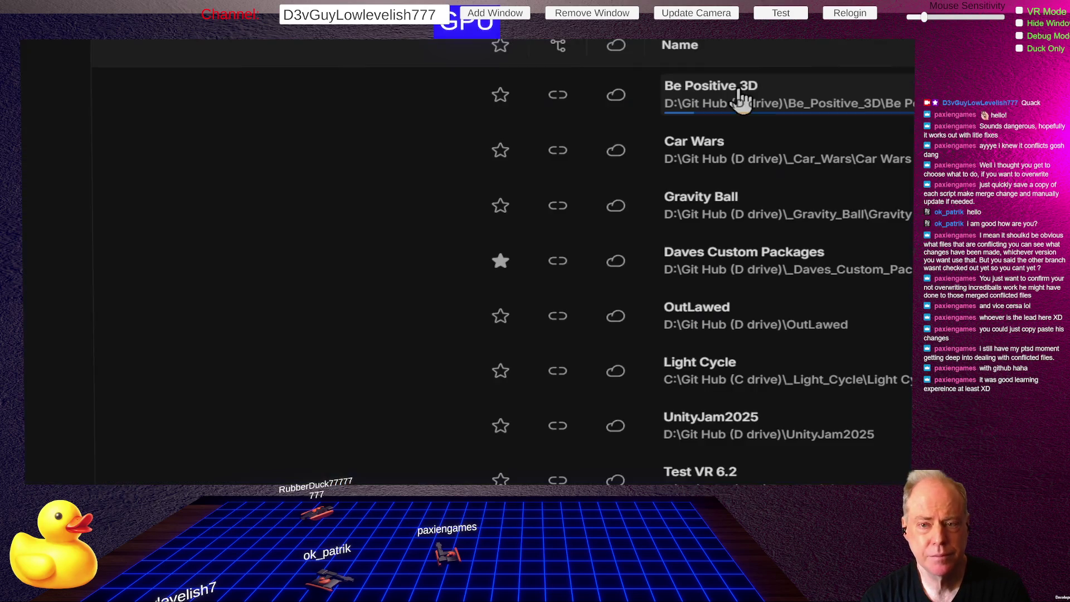
- Launch the Be Positive 3D project from Unity Hub
left_click(743, 167)
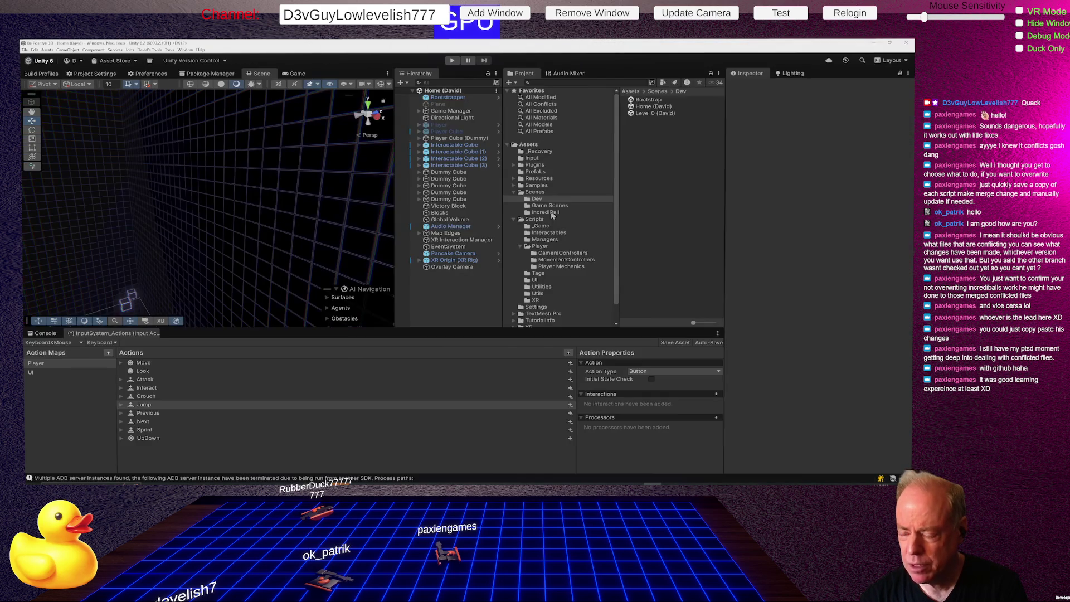
- Open the Sandbox scene, orbit toward the glowing cubes, and enter Play mode
double_click(660, 102)
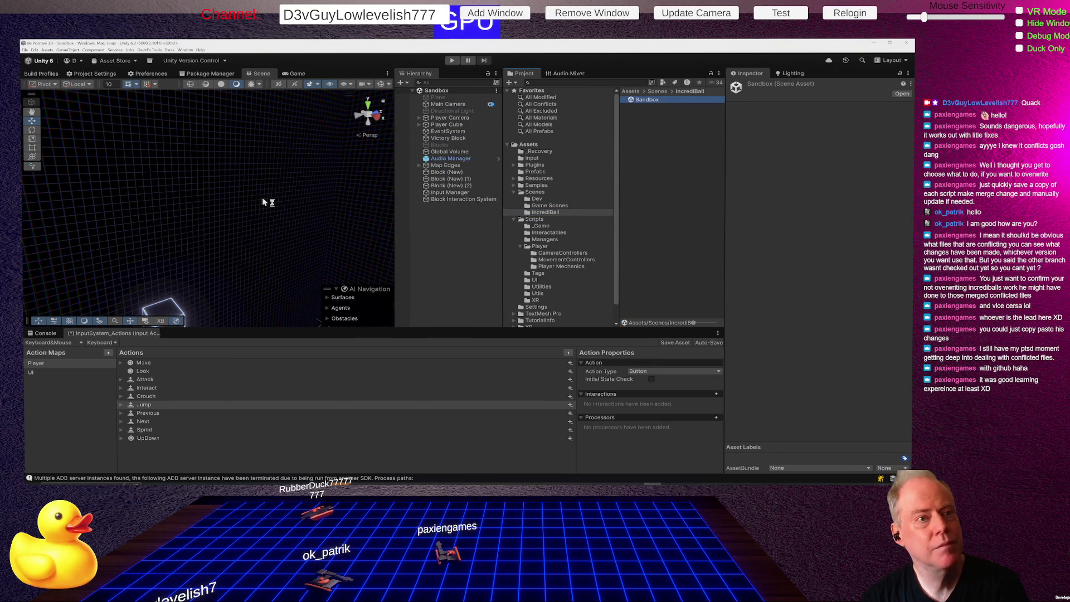
mouse_move(263, 193)
left_mouse_down()
mouse_move(265, 273)
mouse_move(462, 146)
mouse_move(369, 172)
left_mouse_up()
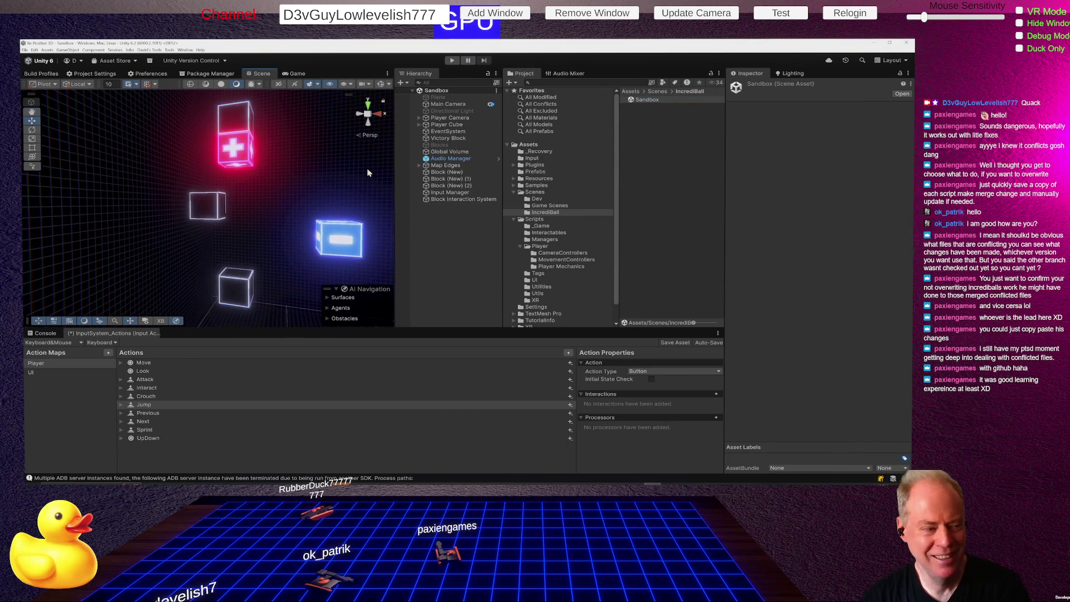
left_click(452, 61)
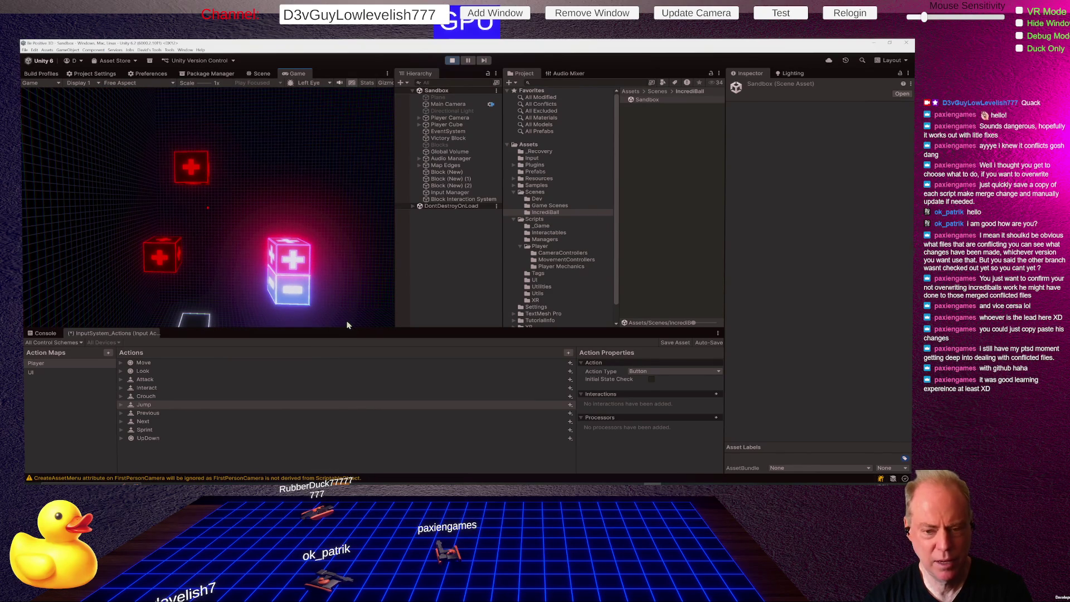
- Turn the camera right, left, and right again past the glowing blocks, then stop Play mode
key("d")
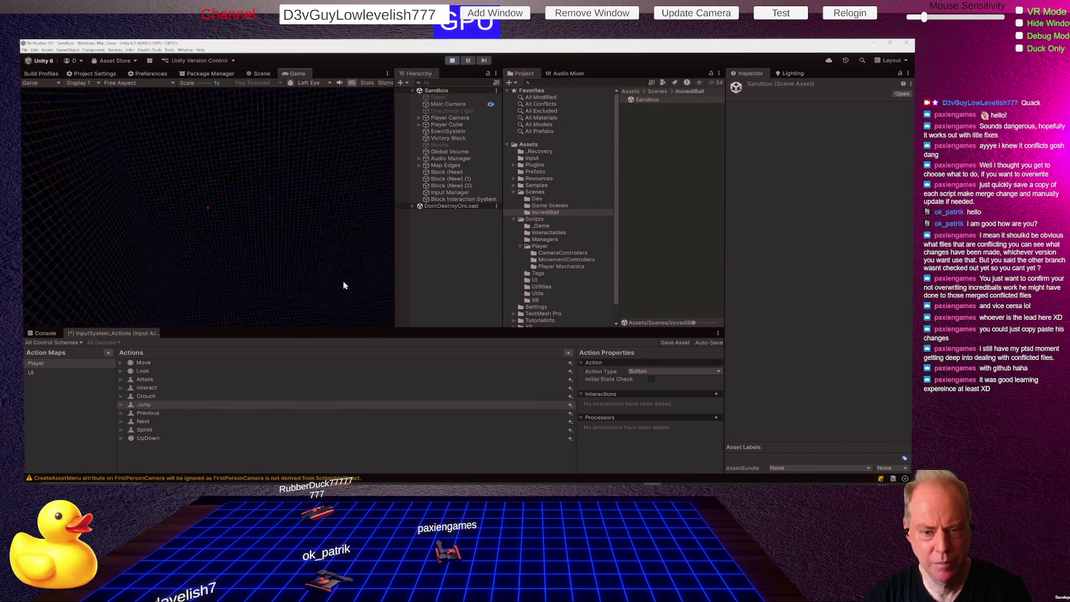
key("a")
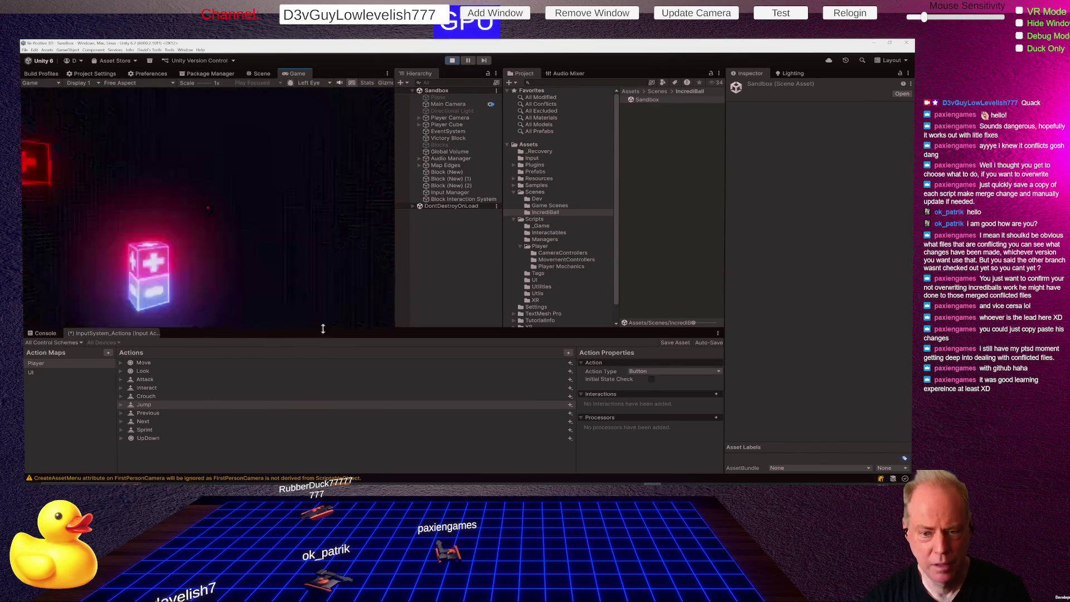
key("d")
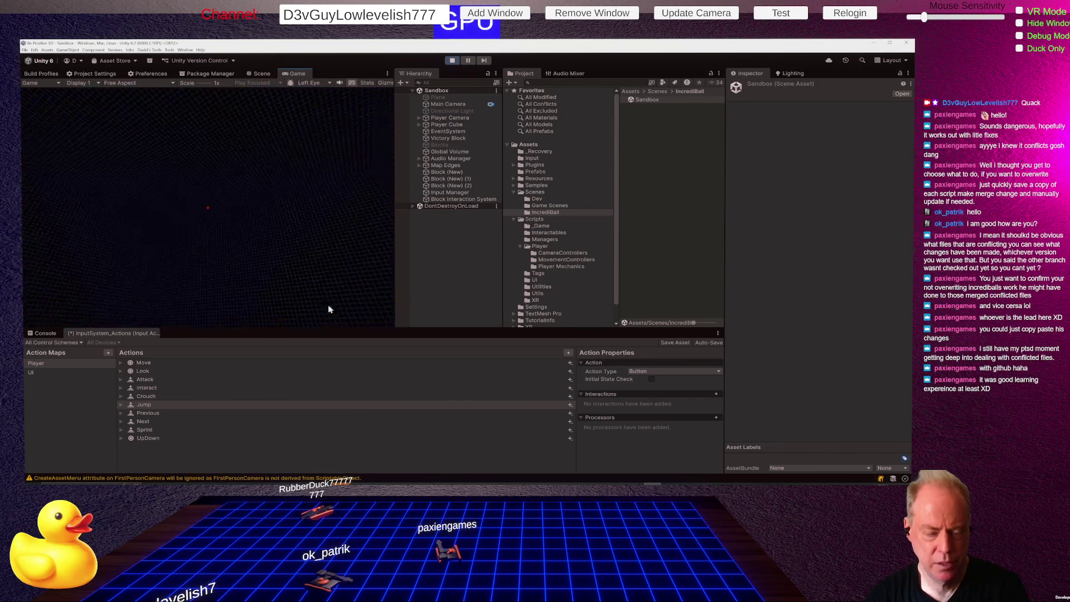
left_click(451, 60)
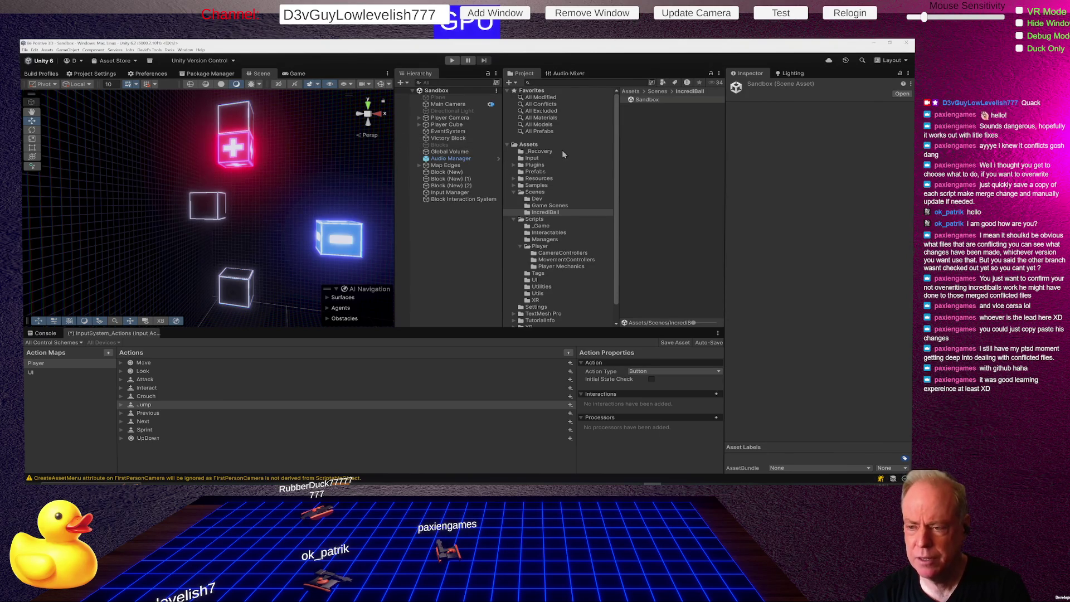
- Open the Home scene from Scenes > Dev and run it to the Be Positive 3D title menu
left_click(538, 199)
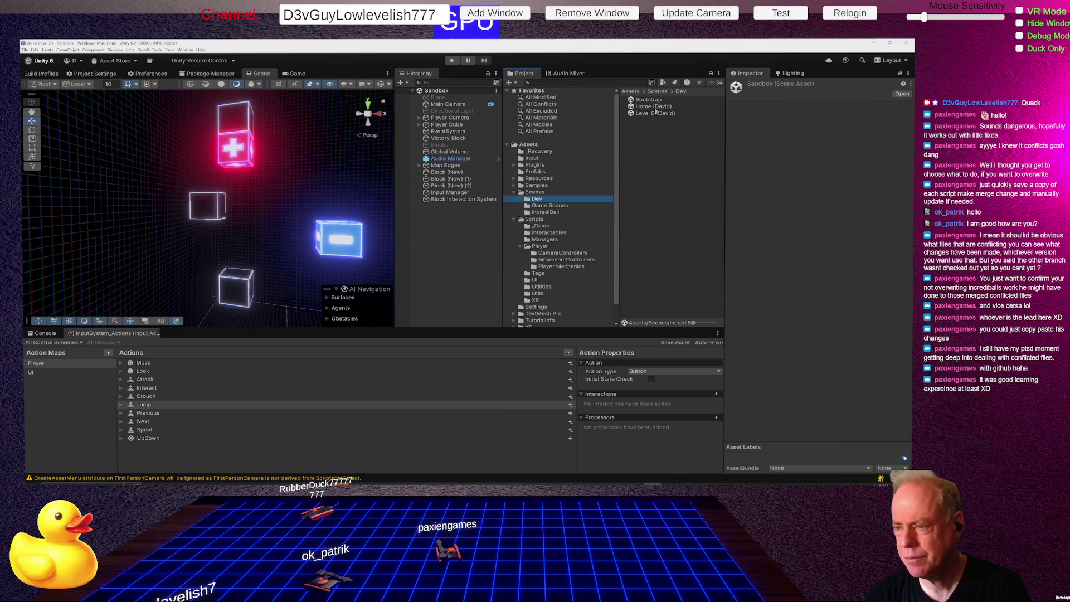
double_click(656, 107)
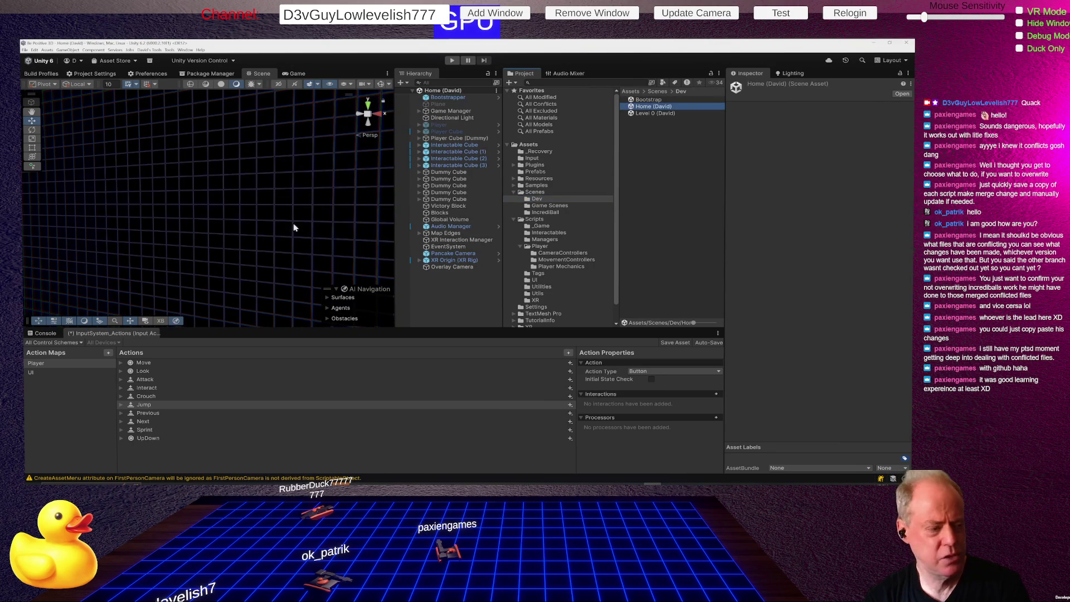
left_click(452, 61)
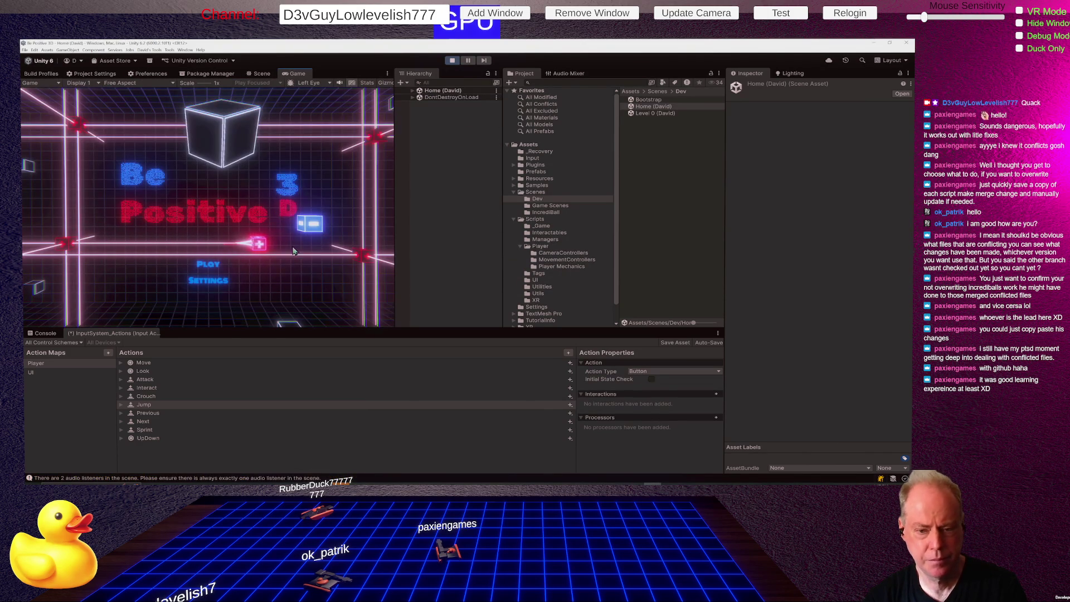
- Start Level 0 from the menu, open and close the pause menu twice, then exit Play mode
left_click(204, 266)
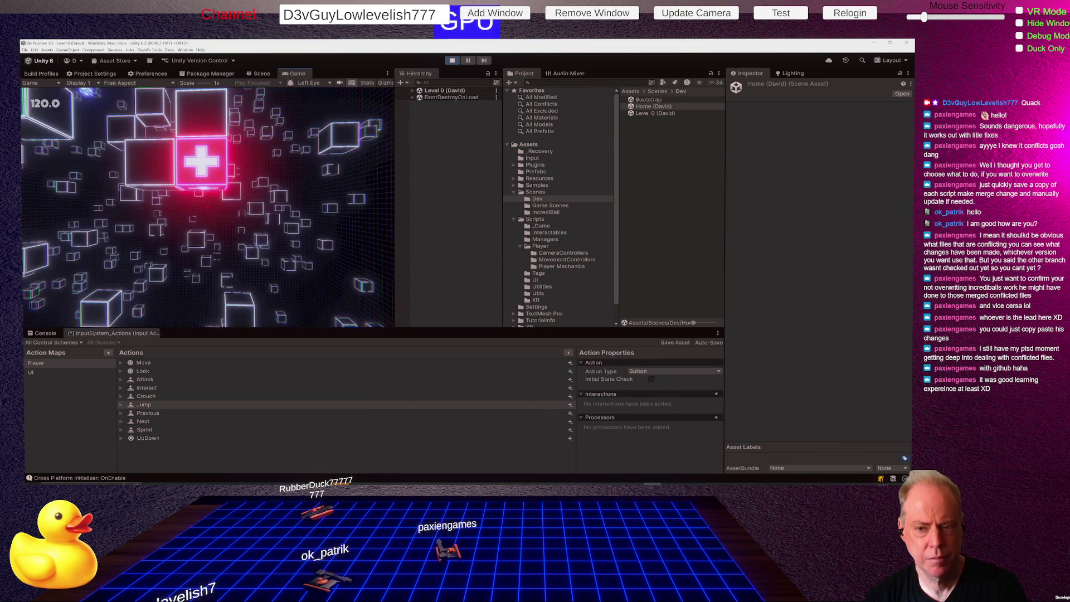
key("Escape")
left_click(208, 211)
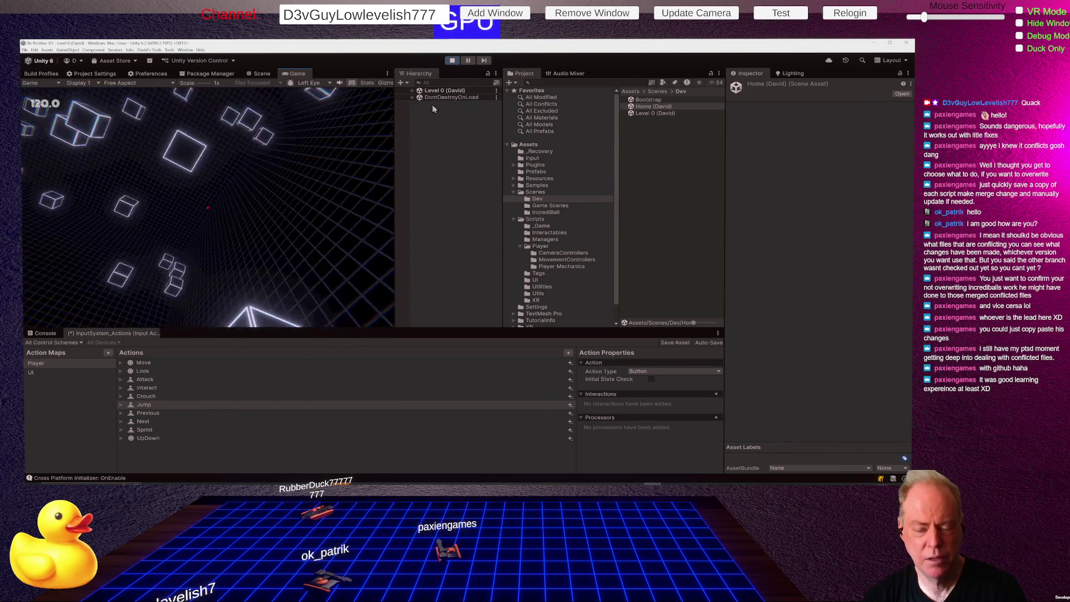
key("Escape")
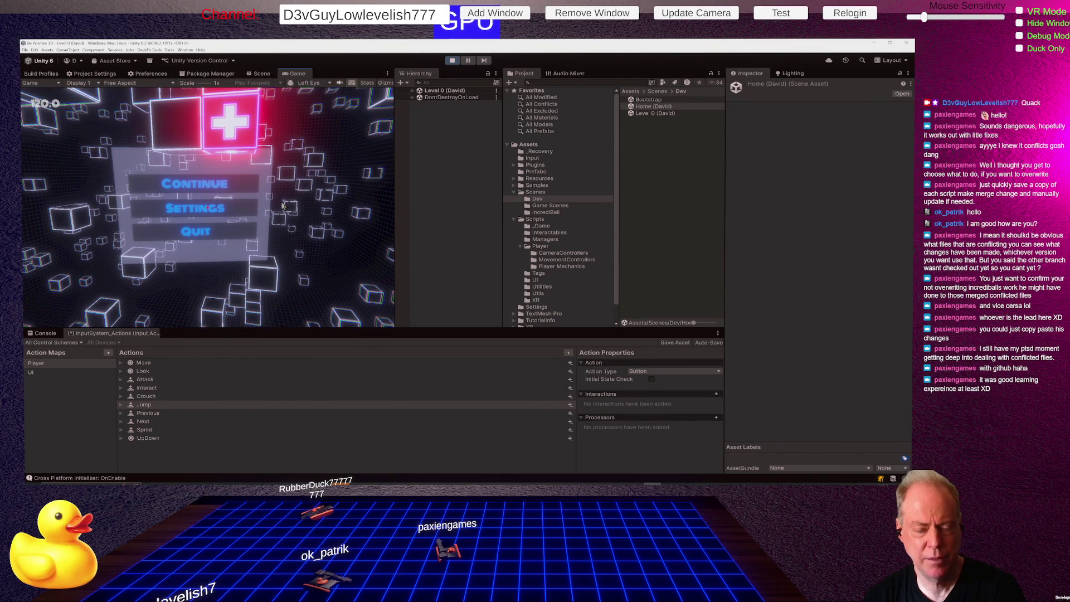
key("Escape")
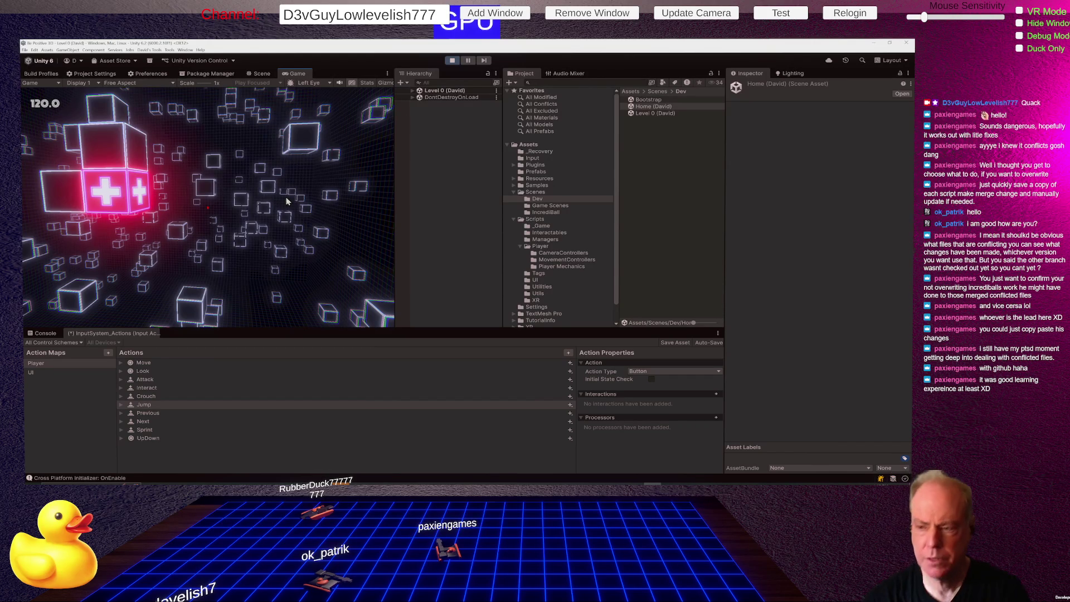
left_click(453, 62)
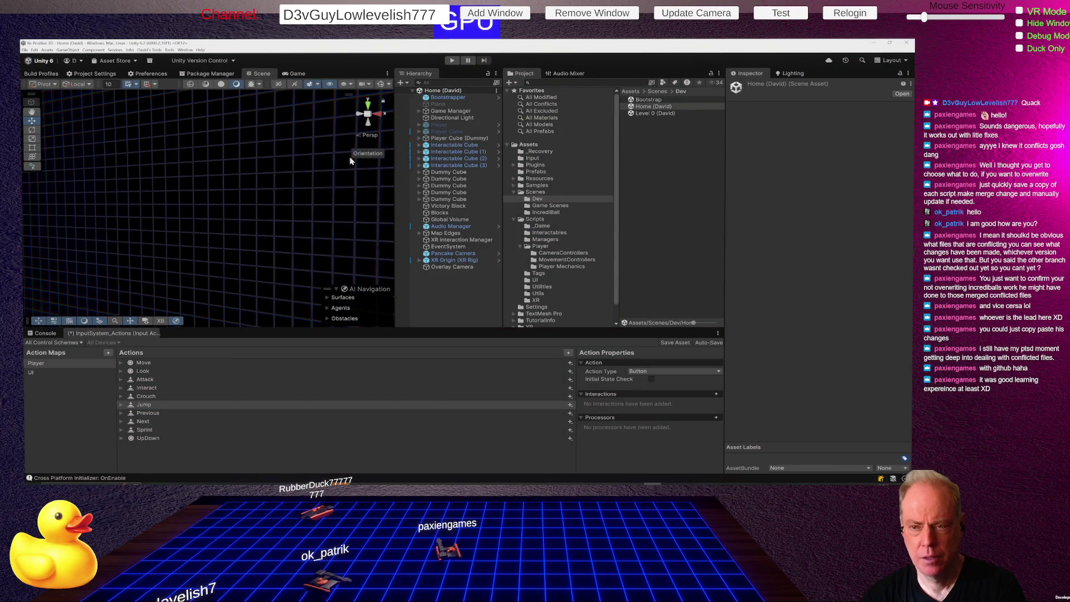
- Open the Sandbox scene from the Scenes > IncrediBall folder
left_click(557, 213)
double_click(648, 101)
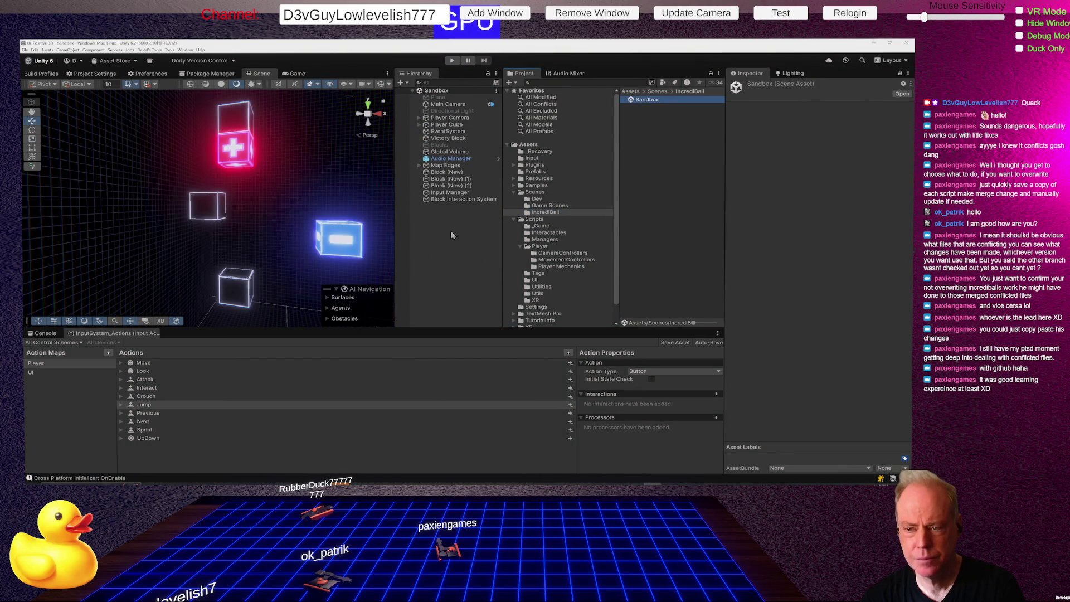
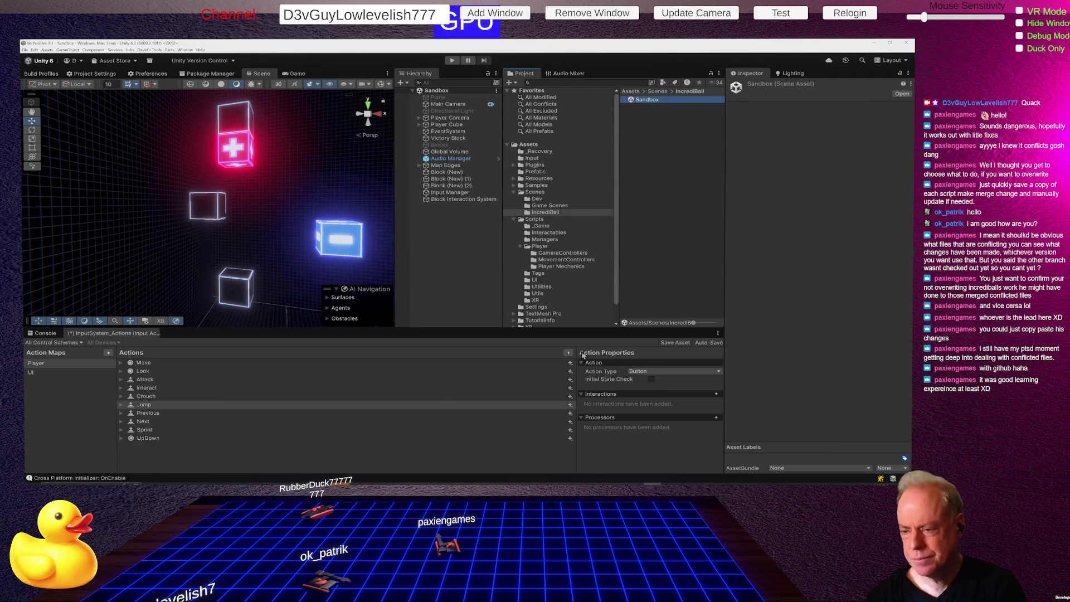
- Browse the Game Scenes and Dev scene folders, then close the Unity editor
left_click(567, 205)
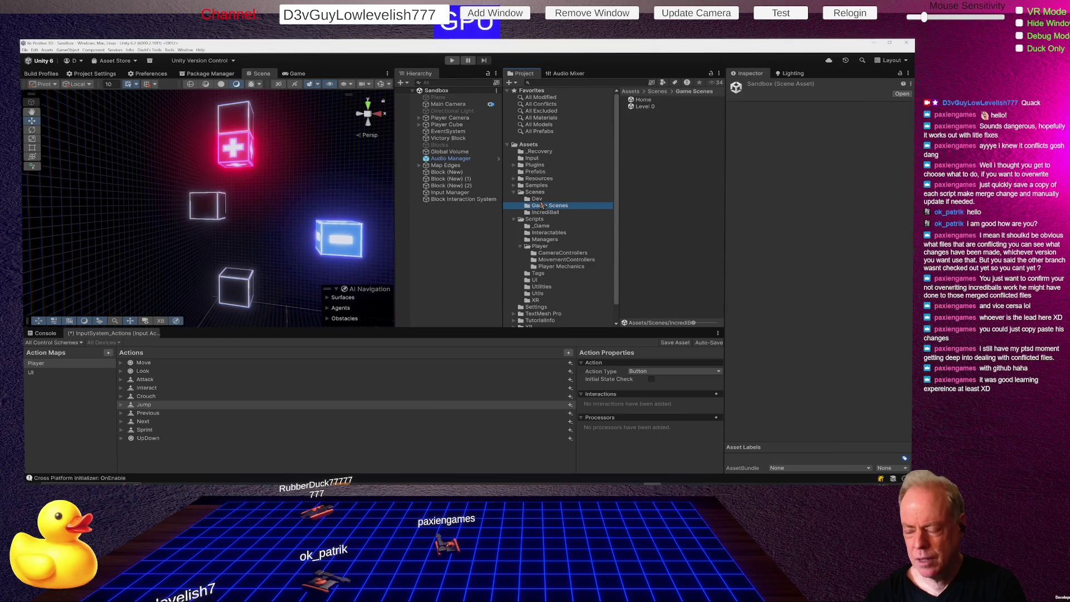
left_click(541, 199)
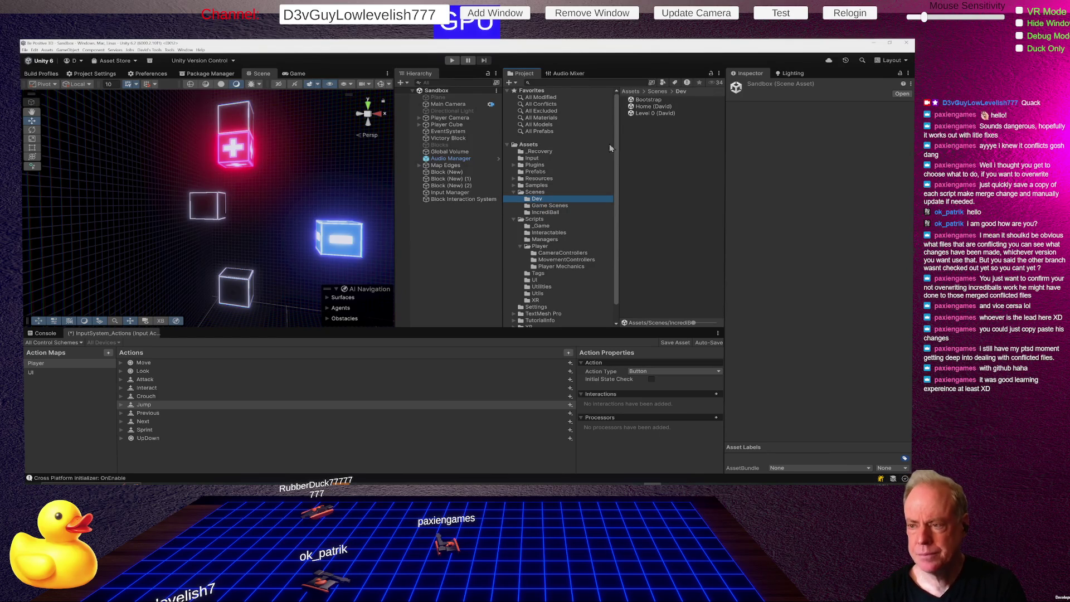
right_click(640, 131)
mouse_move(650, 137)
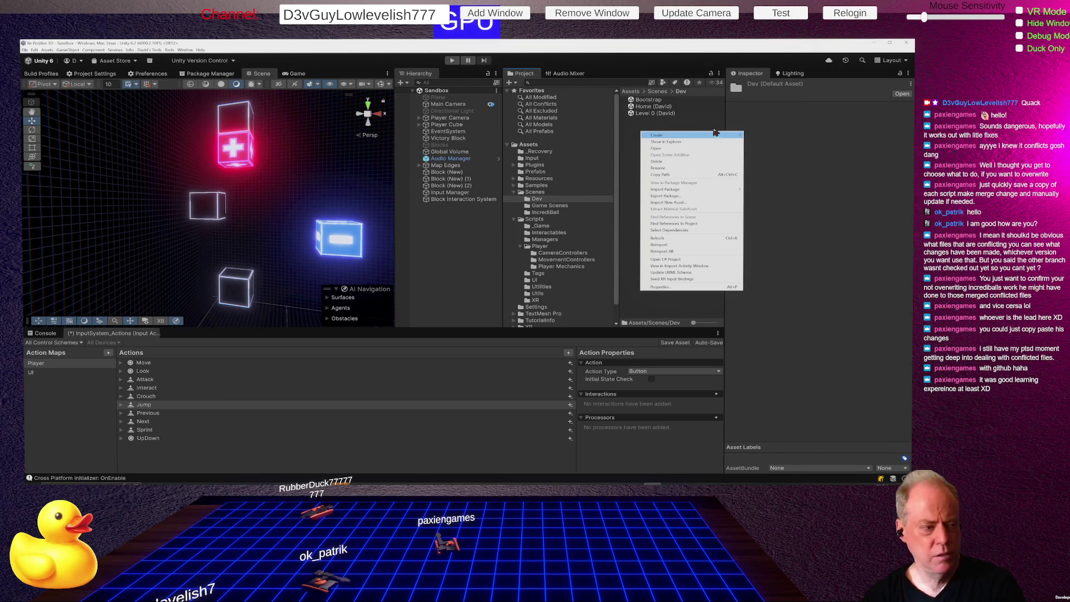
left_click(475, 241)
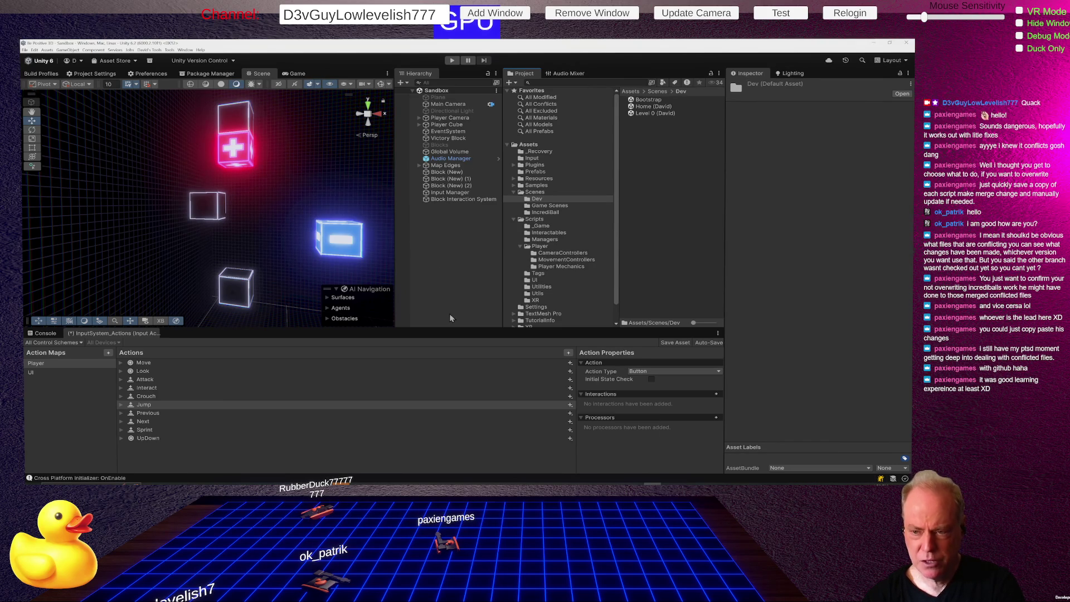
left_click(908, 46)
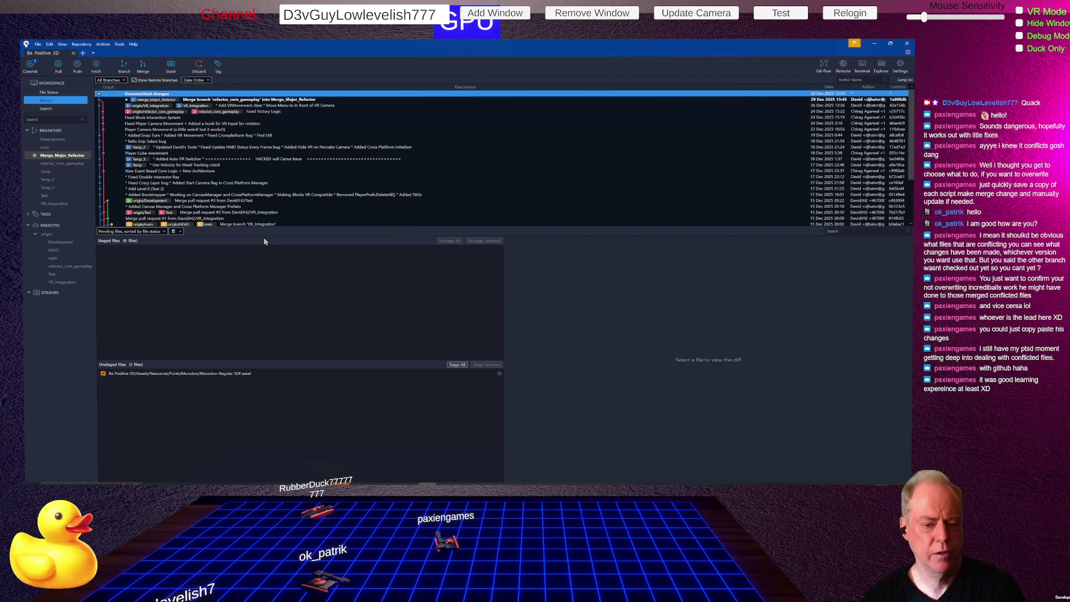
- Discard the unstaged local change to Monoton-Regular SDF.asset
left_click(214, 375)
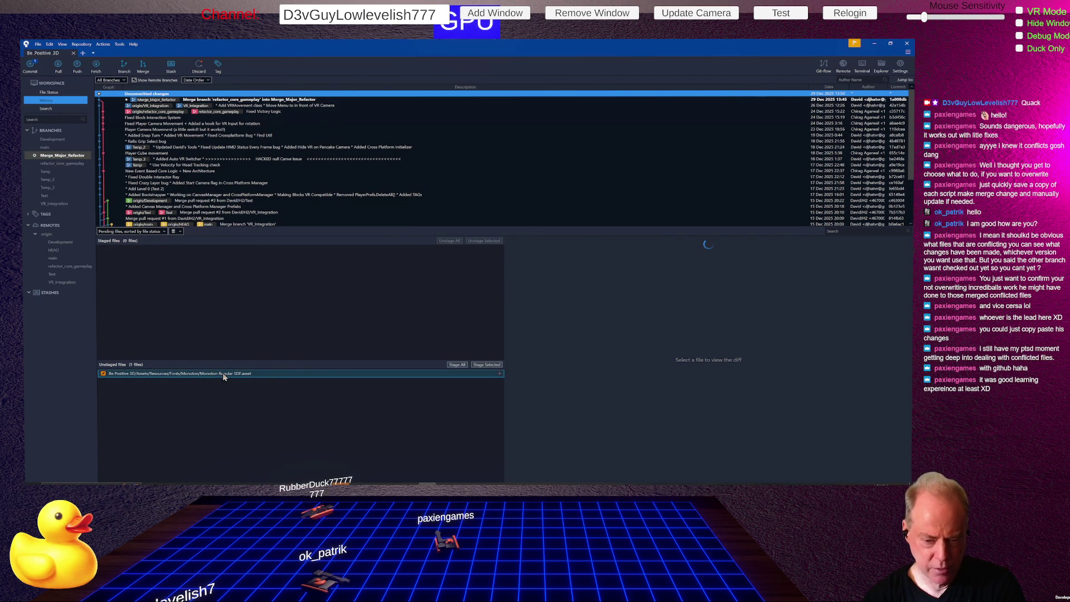
right_click(222, 376)
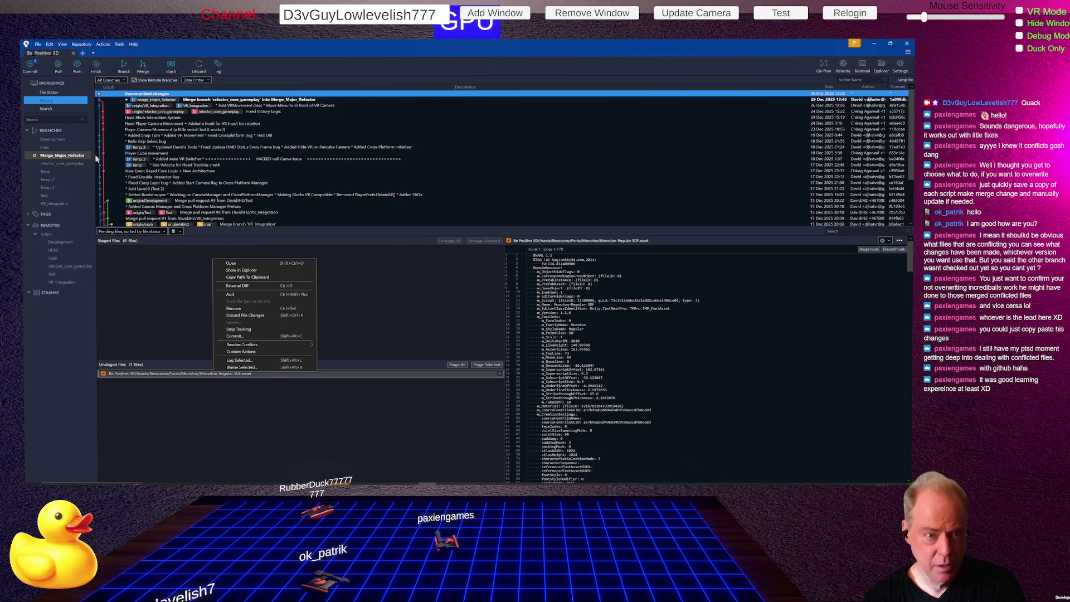
left_click(53, 92)
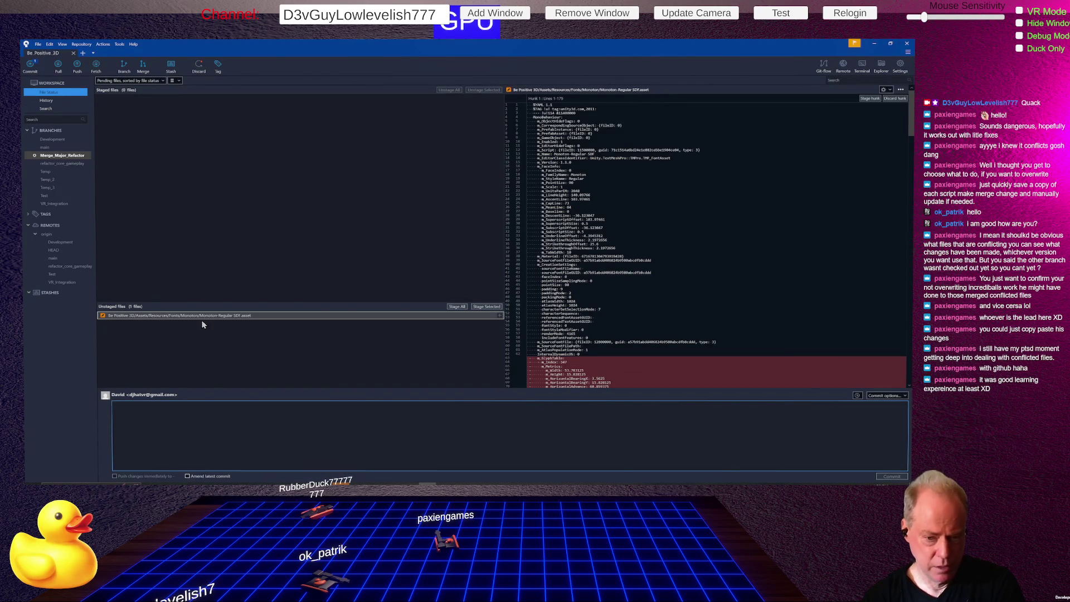
right_click(199, 316)
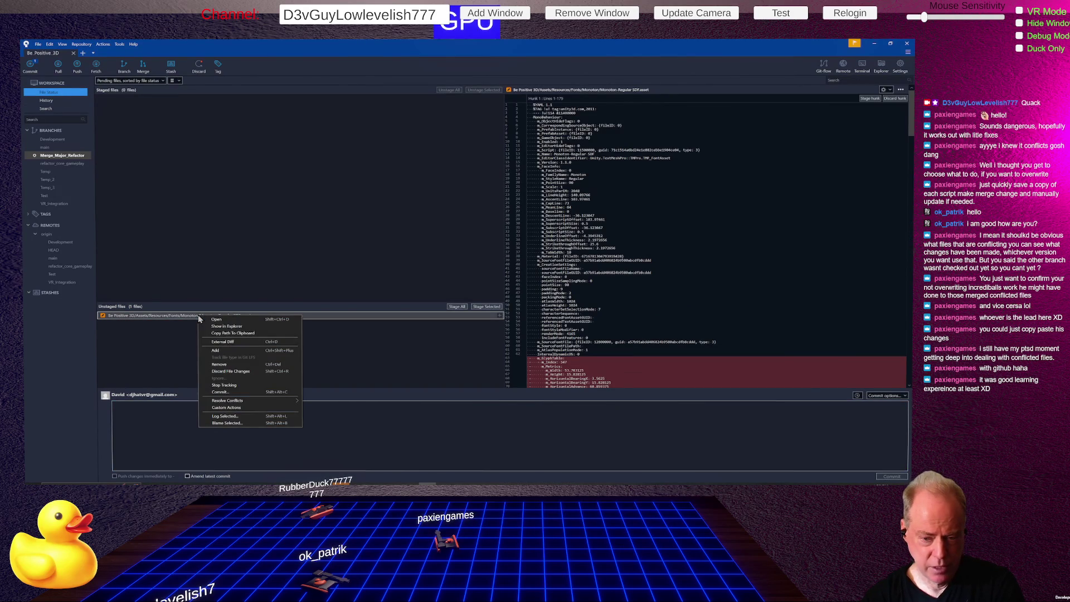
left_click(245, 373)
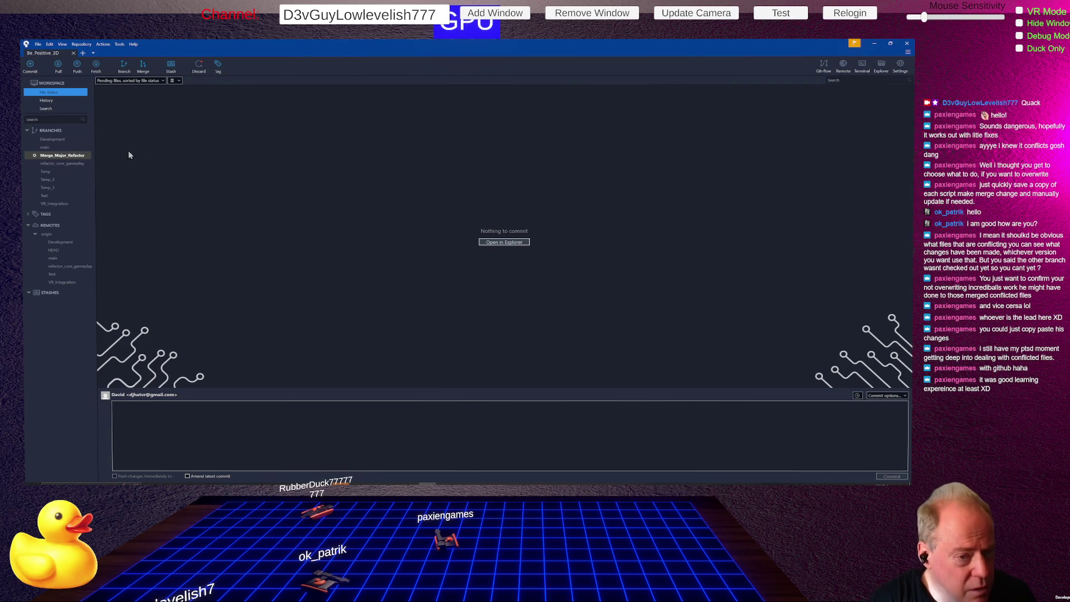
- Check out VR_Integration, merge Merge_Major_Refactor into it, and confirm nothing is left to commit
left_click(62, 205)
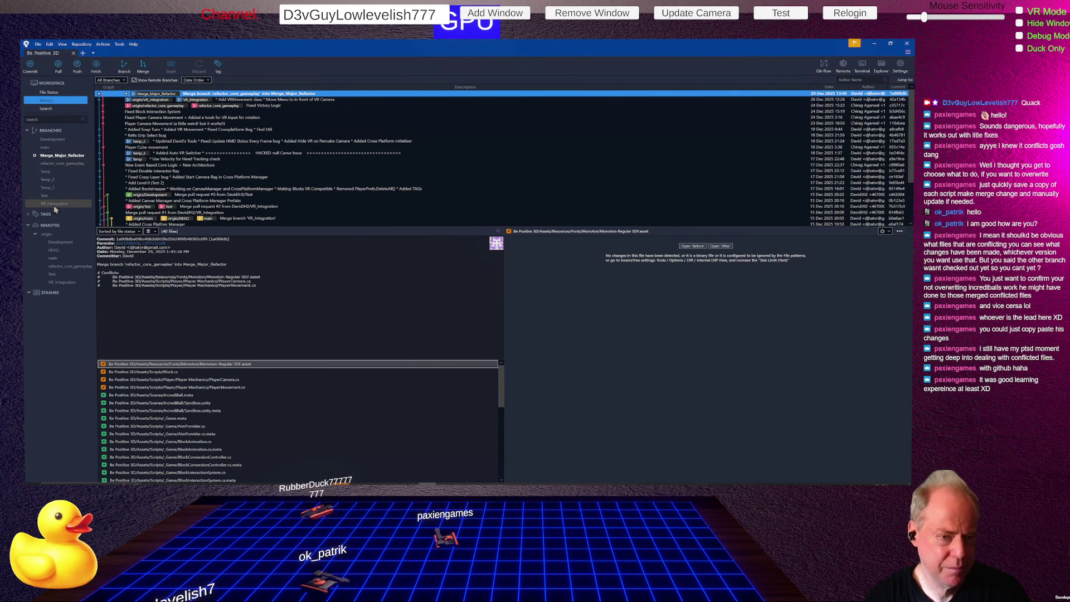
double_click(54, 204)
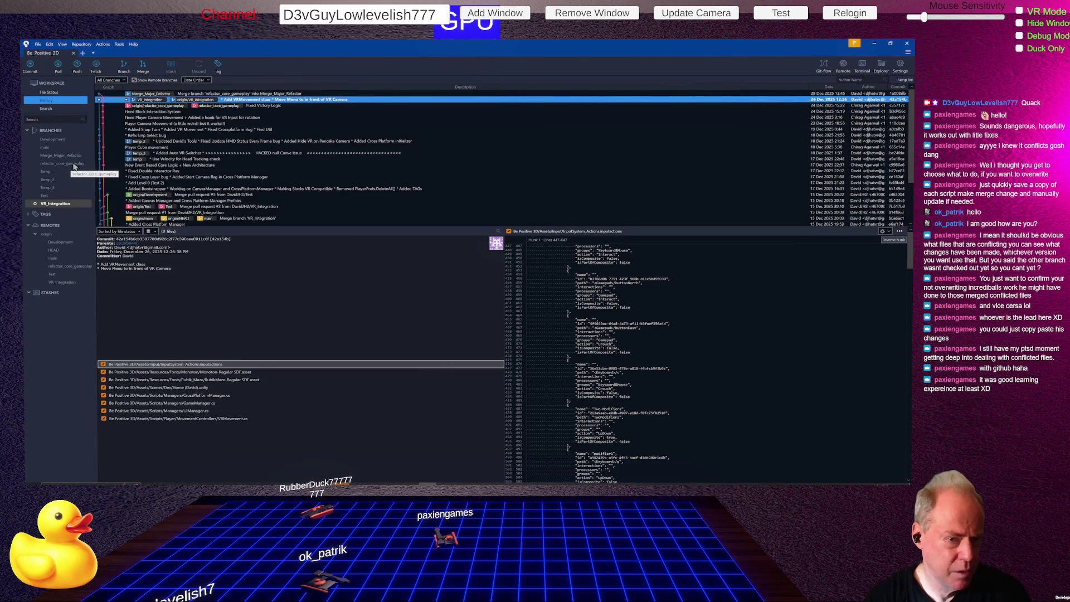
left_click(77, 157)
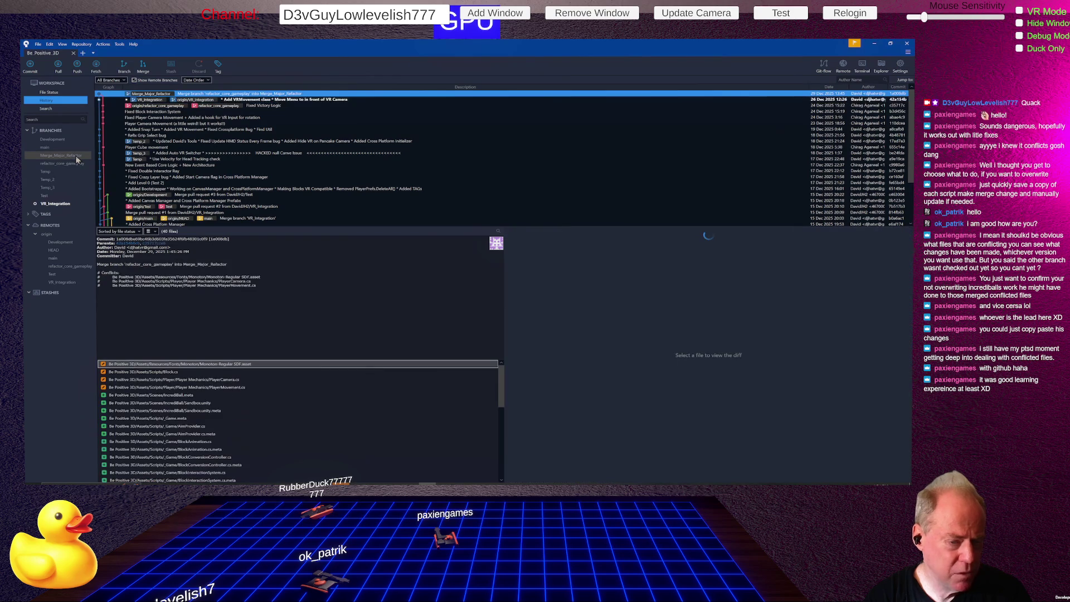
right_click(77, 160)
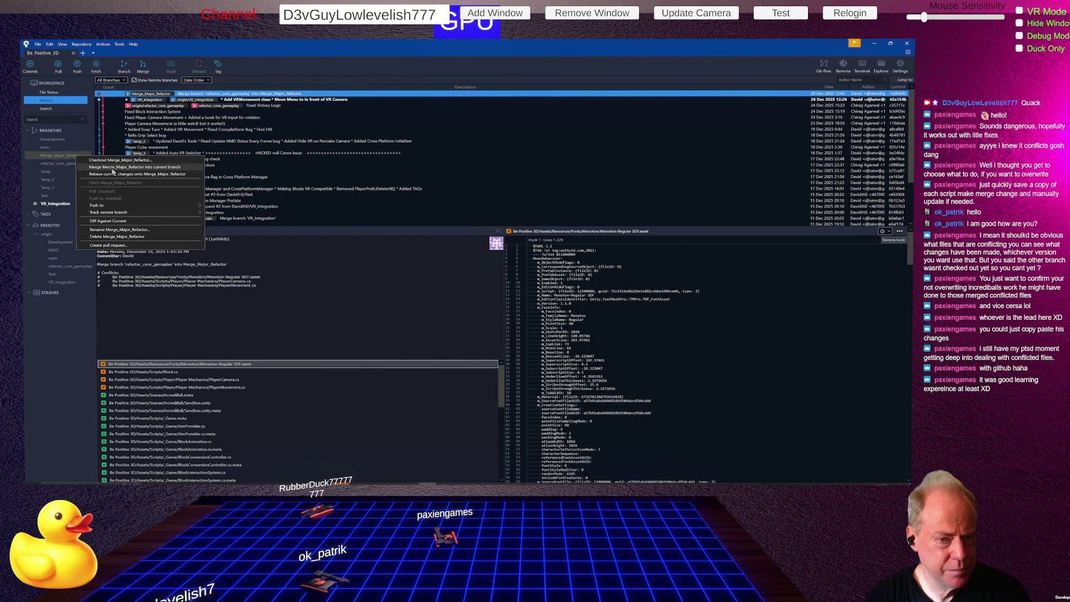
left_click(111, 168)
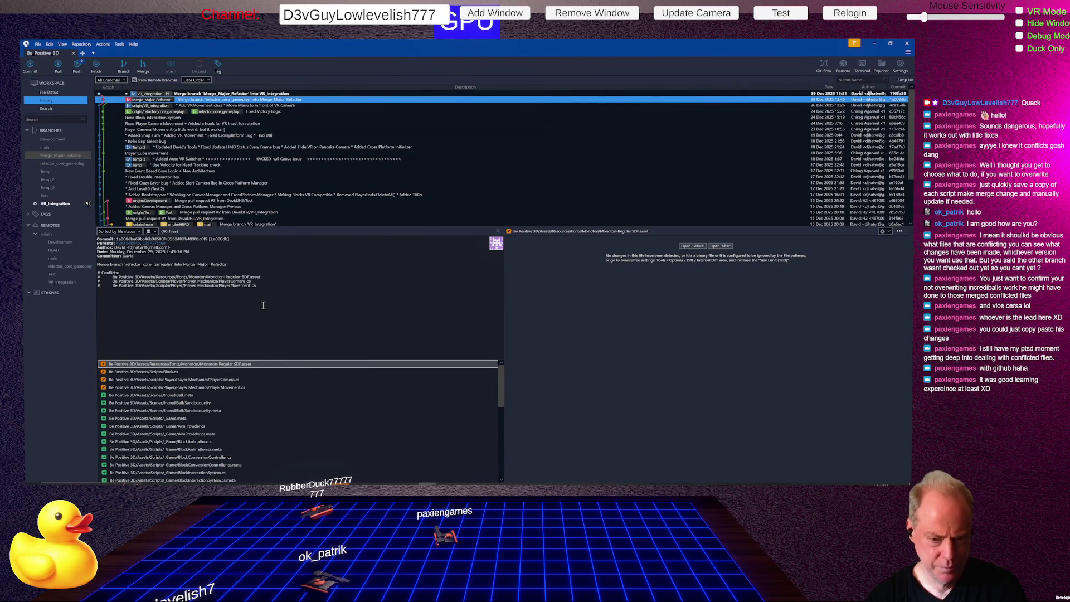
left_click(48, 93)
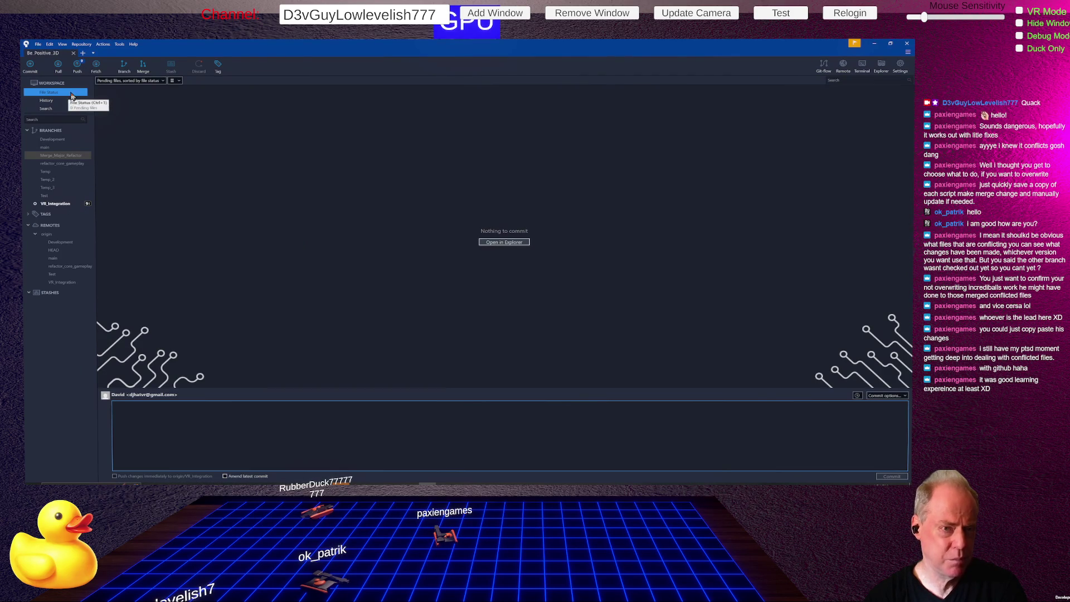
- Push VR_Integration to origin and reopen the Be Positive 3D project from Unity Hub
left_click(79, 65)
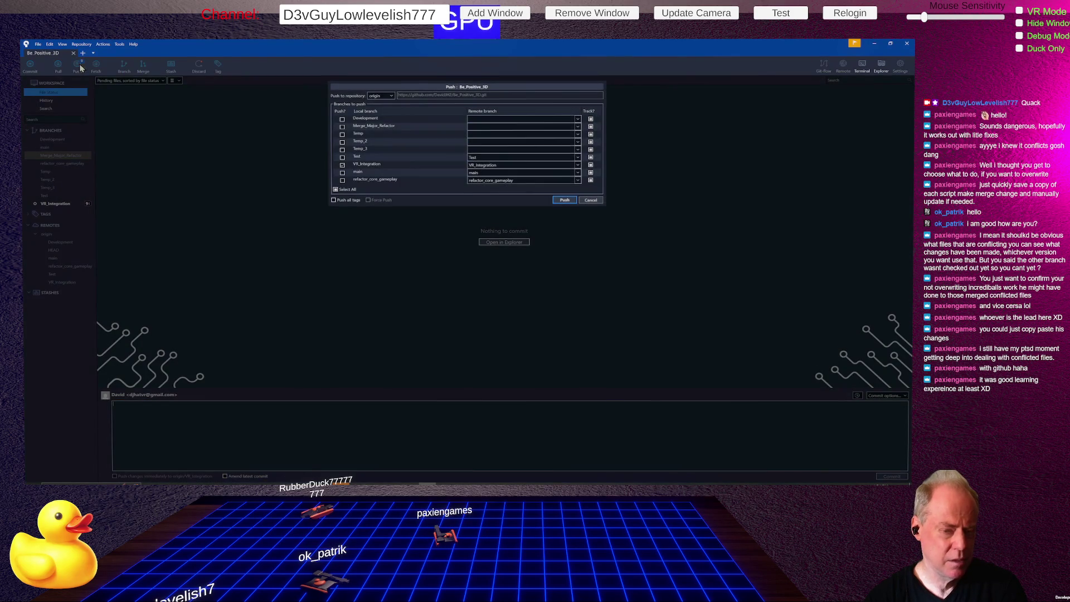
left_click(562, 200)
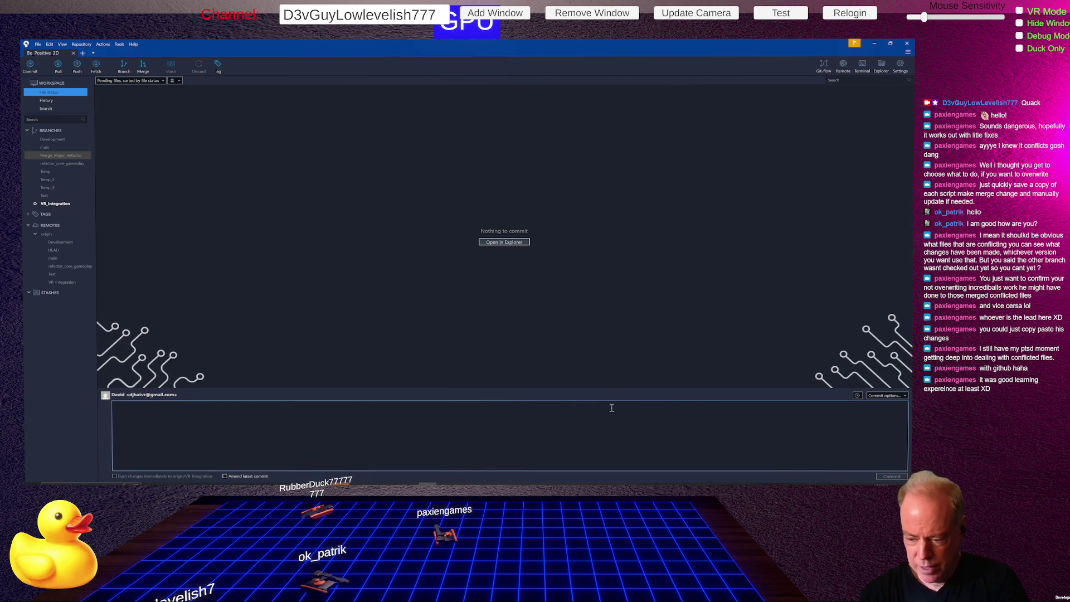
mouse_move(582, 484)
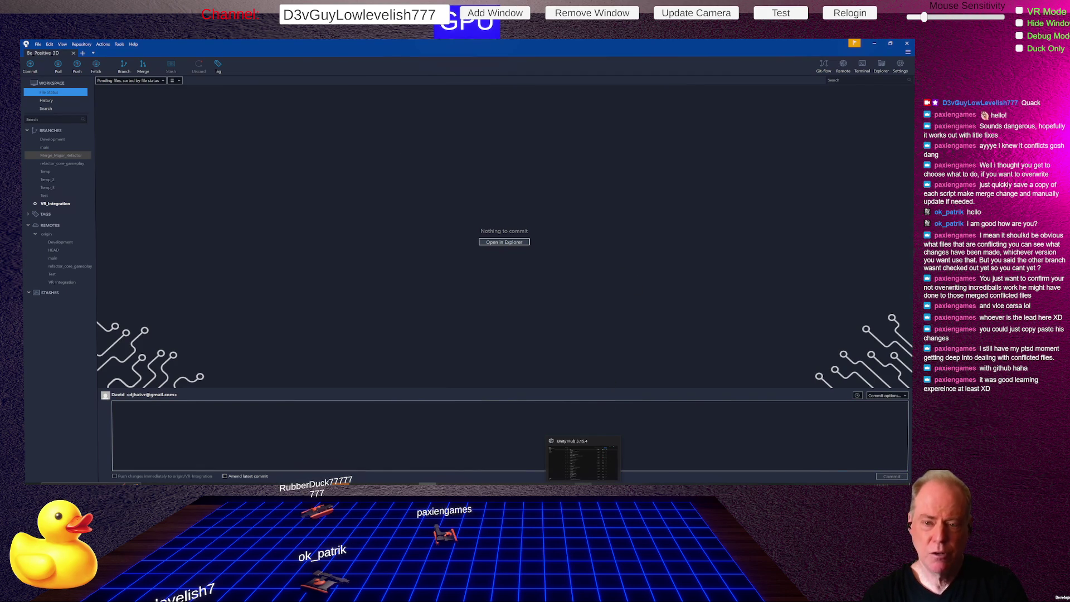
left_click(583, 459)
left_click(704, 52)
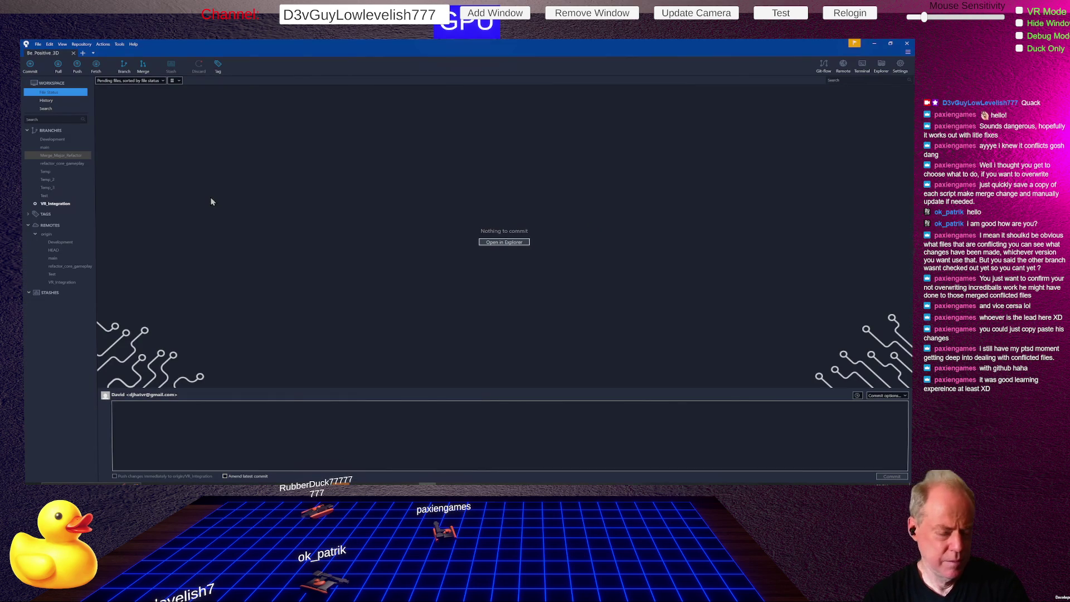
left_click(57, 204)
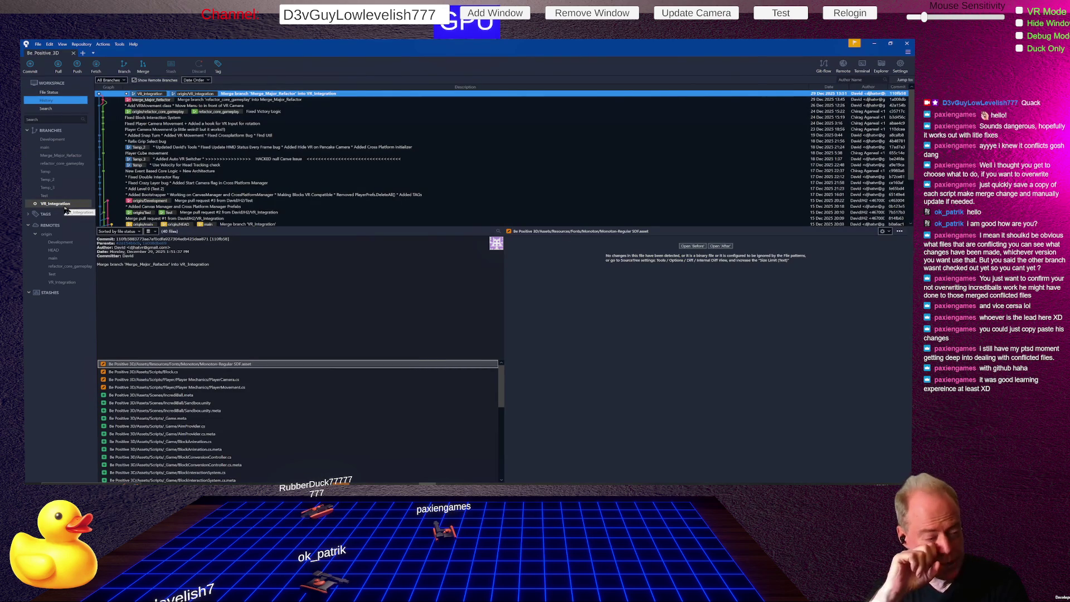
- Compare VR_Integration's top merge commit with Merge_Major_Refactor's and scroll through its changed files
left_click(72, 156)
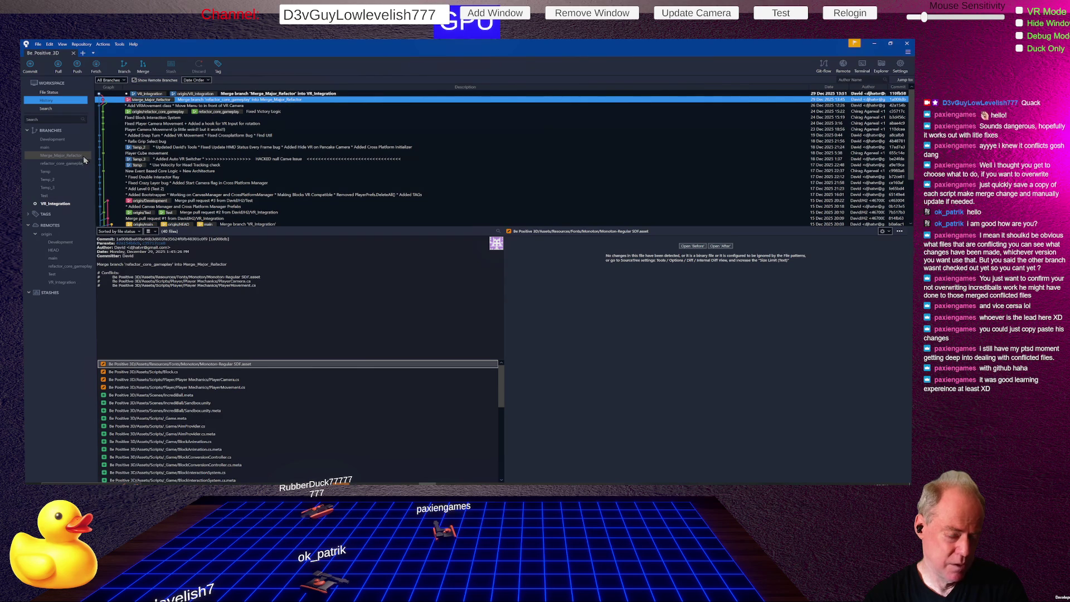
left_click(54, 205)
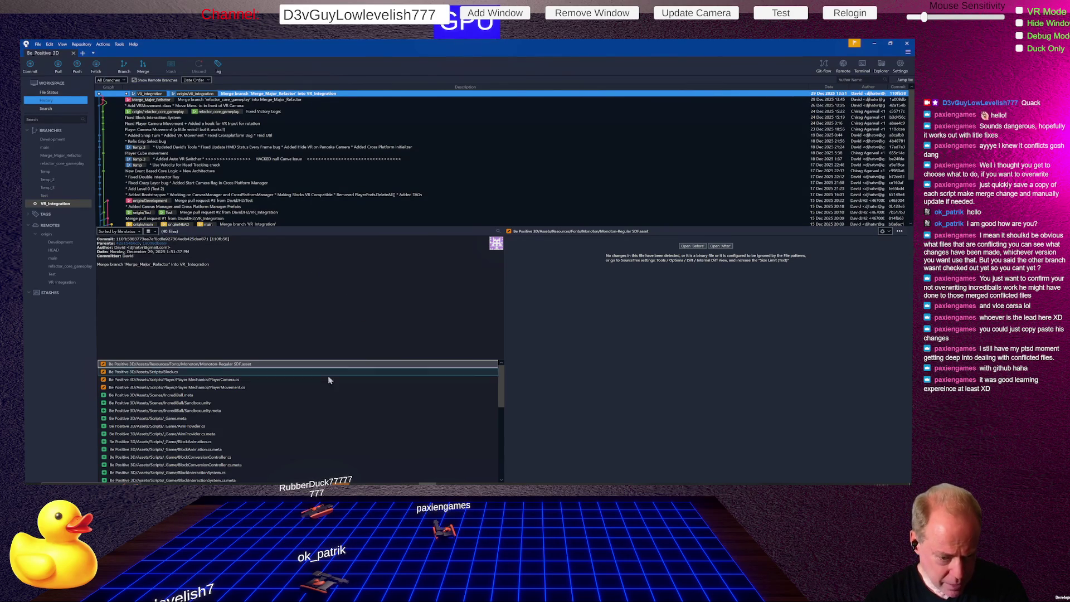
scroll(292, 412, "down", 3)
scroll(293, 412, "down", 3)
scroll(292, 412, "up", 10)
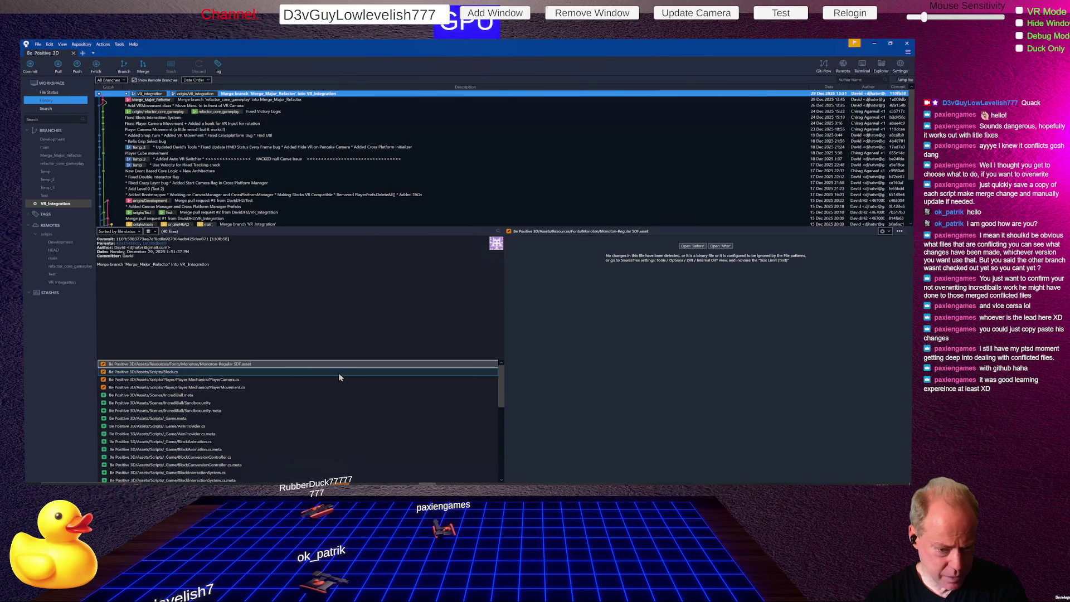
scroll(193, 388, "down", 2)
scroll(193, 389, "down", 5)
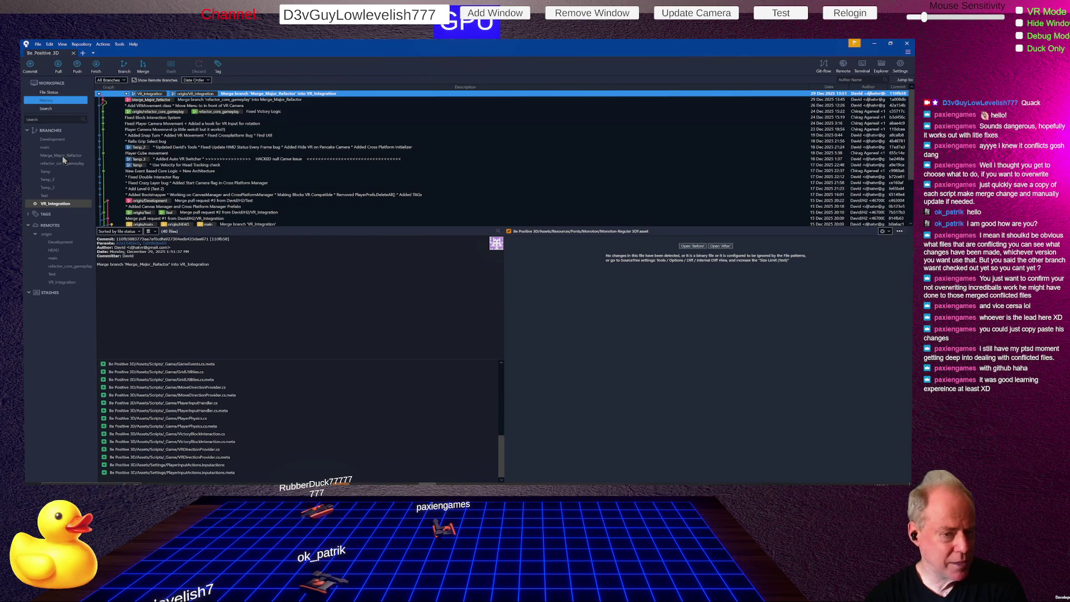
left_click(62, 157)
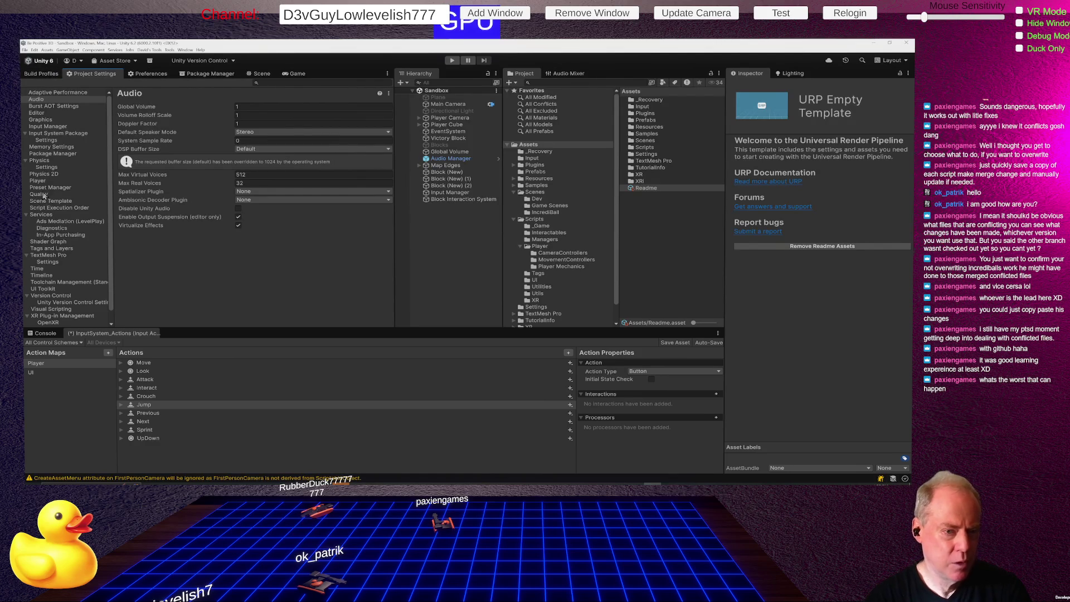
- Show the Quality project settings for the PC quality level
left_click(44, 194)
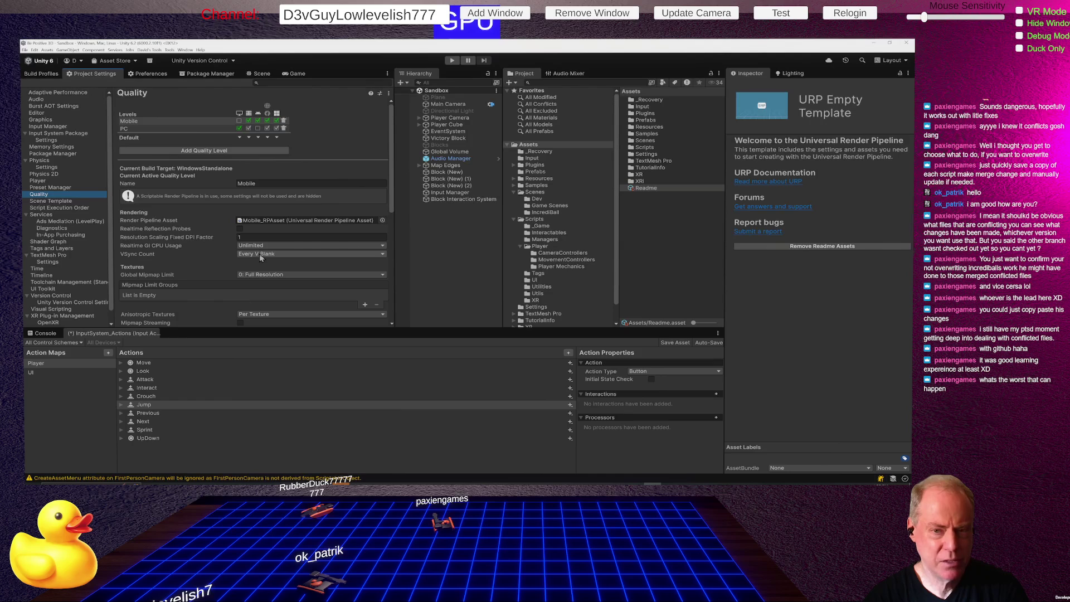
left_click(136, 129)
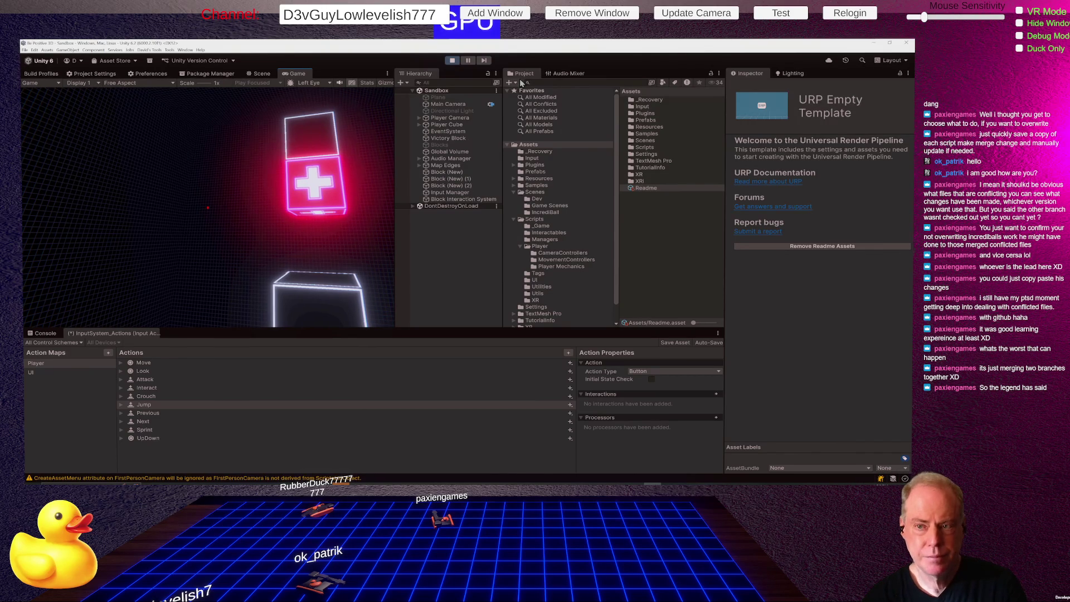
- Exit Play mode for the Sandbox scene
left_click(452, 61)
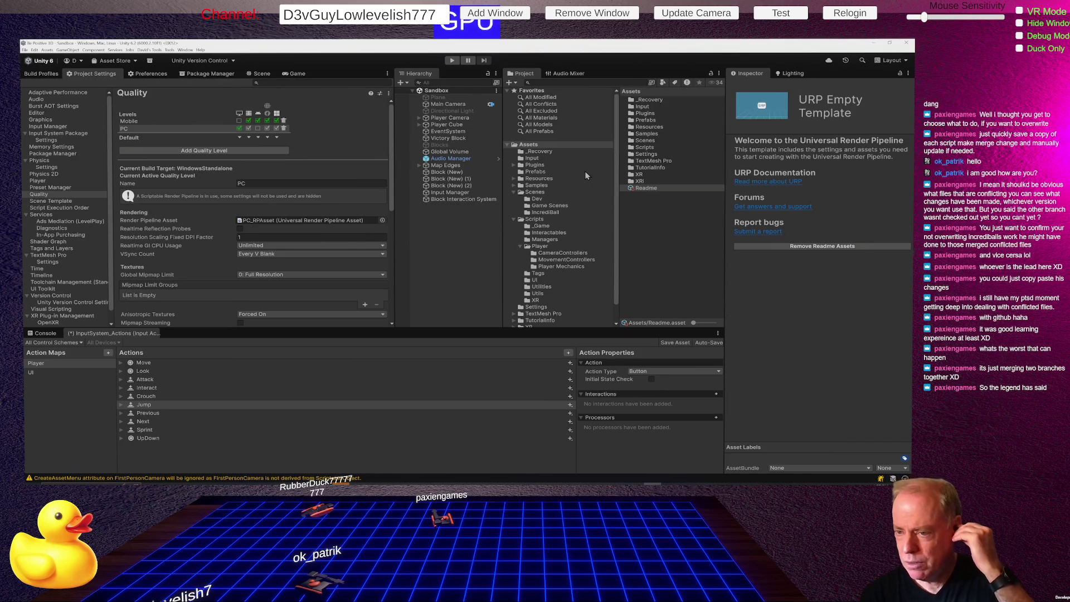
- Open the Home scene from Scenes/Dev, switch to the Scene view, and enter Play mode
left_click(553, 198)
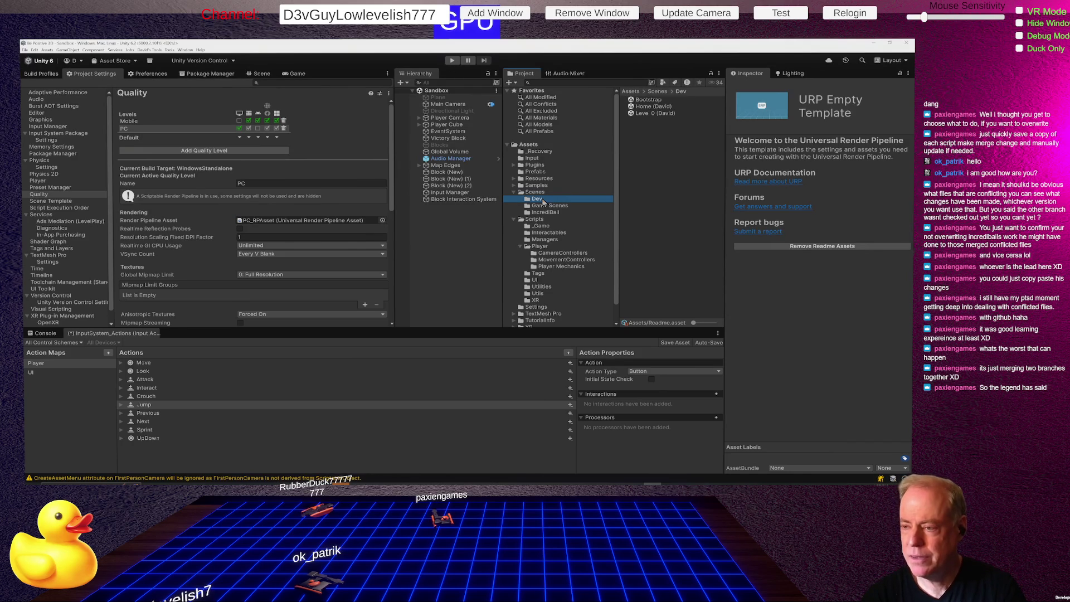
double_click(656, 107)
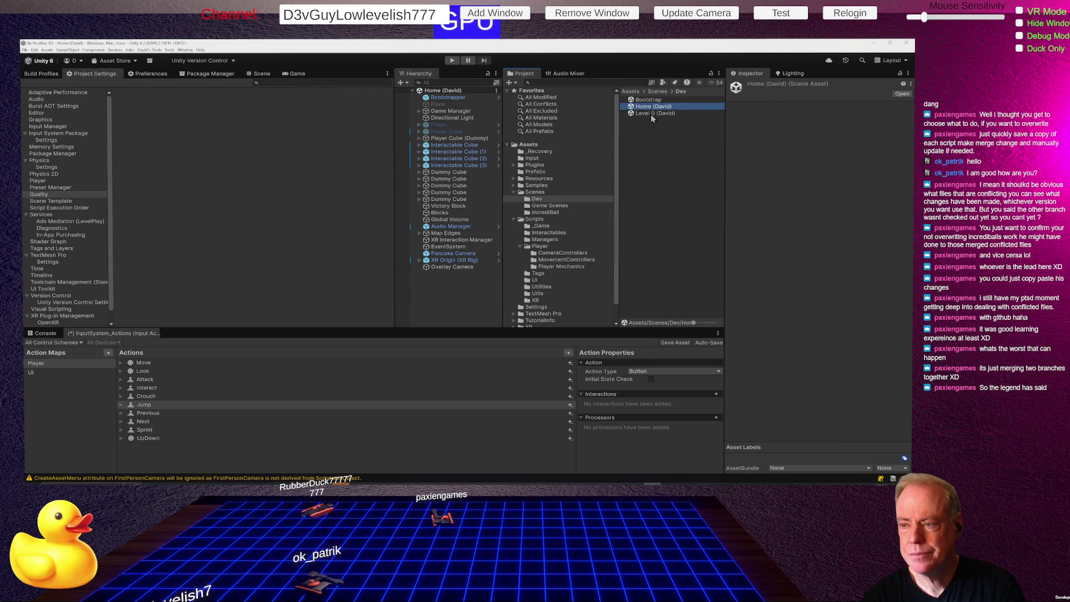
left_click(260, 77)
left_click(451, 61)
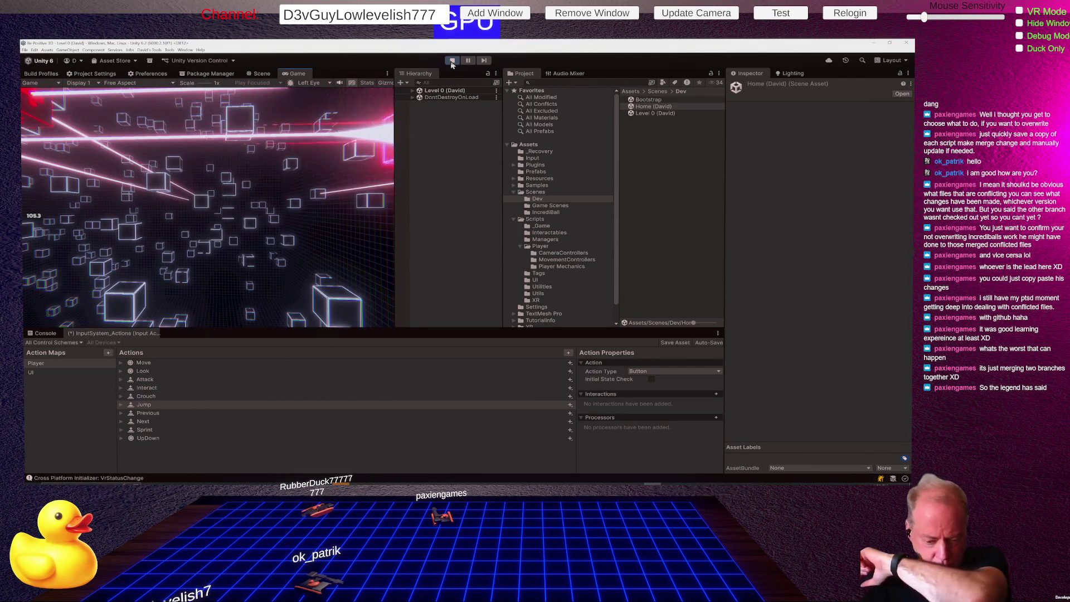
- Exit Play mode to get back to editing the Home scene
left_click(452, 60)
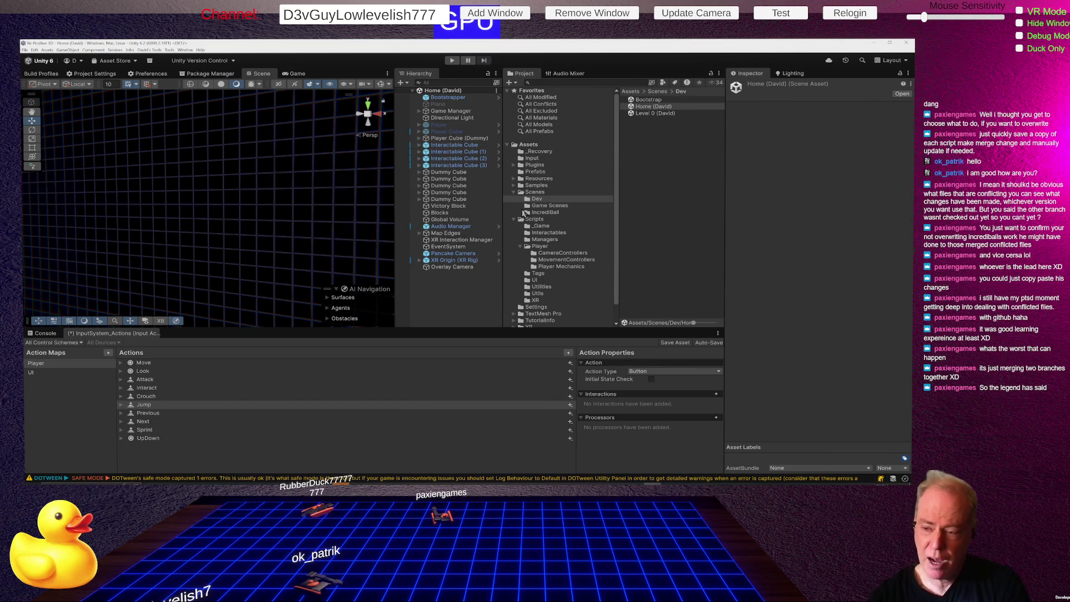
- Create a new folder in Scenes/Dev named with the developer's name plus 'First Run'
left_click(538, 200)
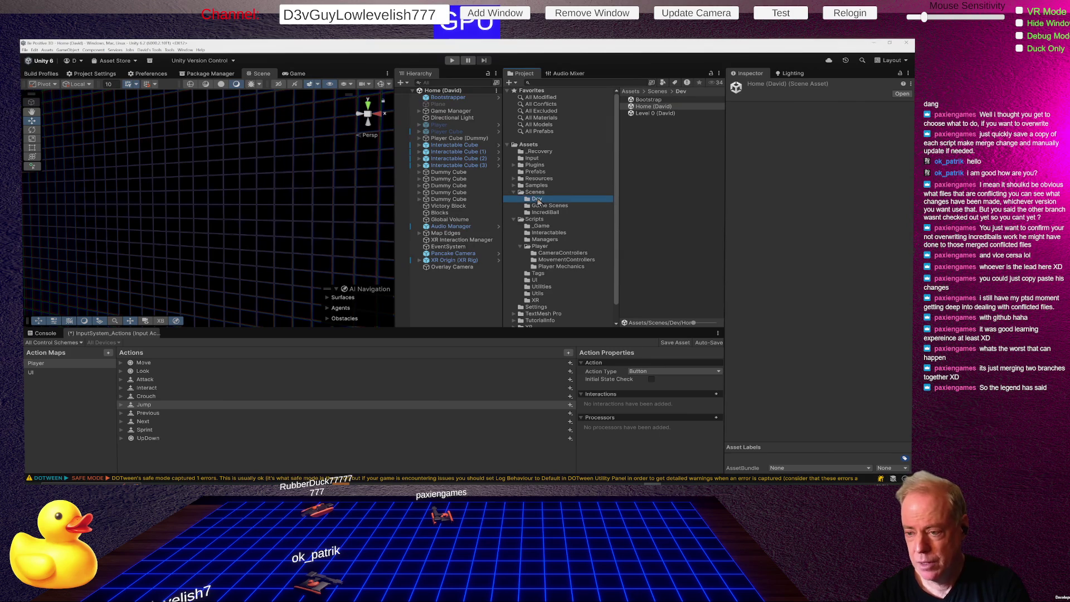
right_click(648, 137)
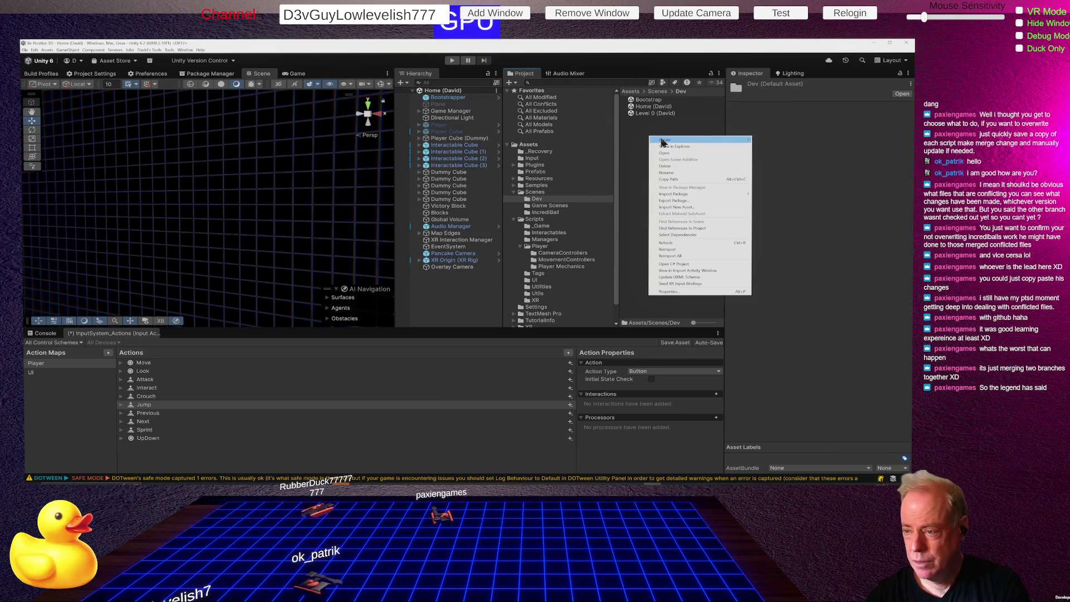
mouse_move(662, 143)
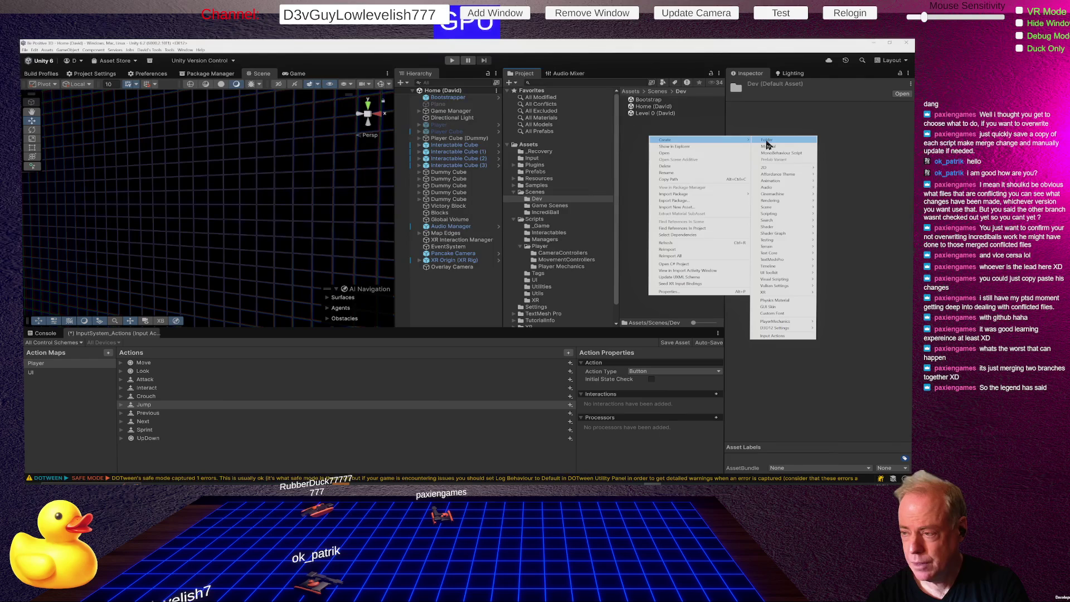
left_click(766, 141)
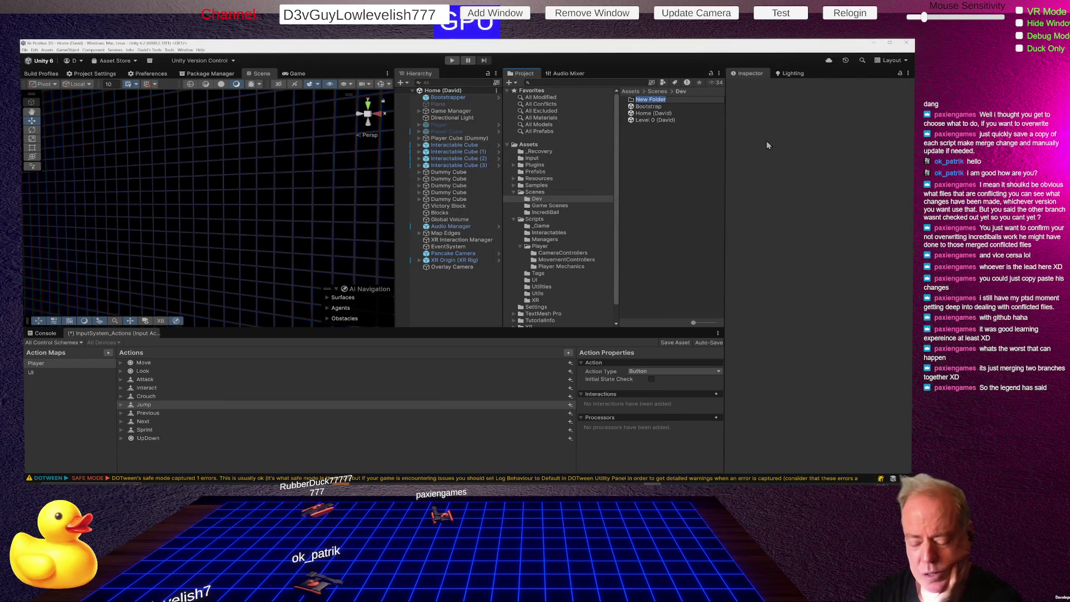
type("David")
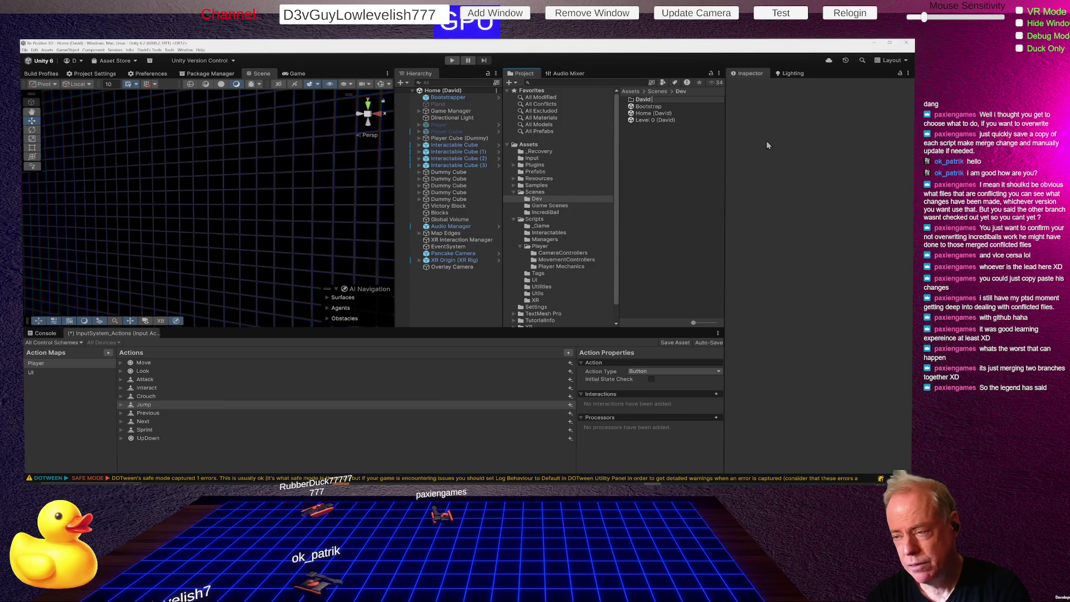
type(" First")
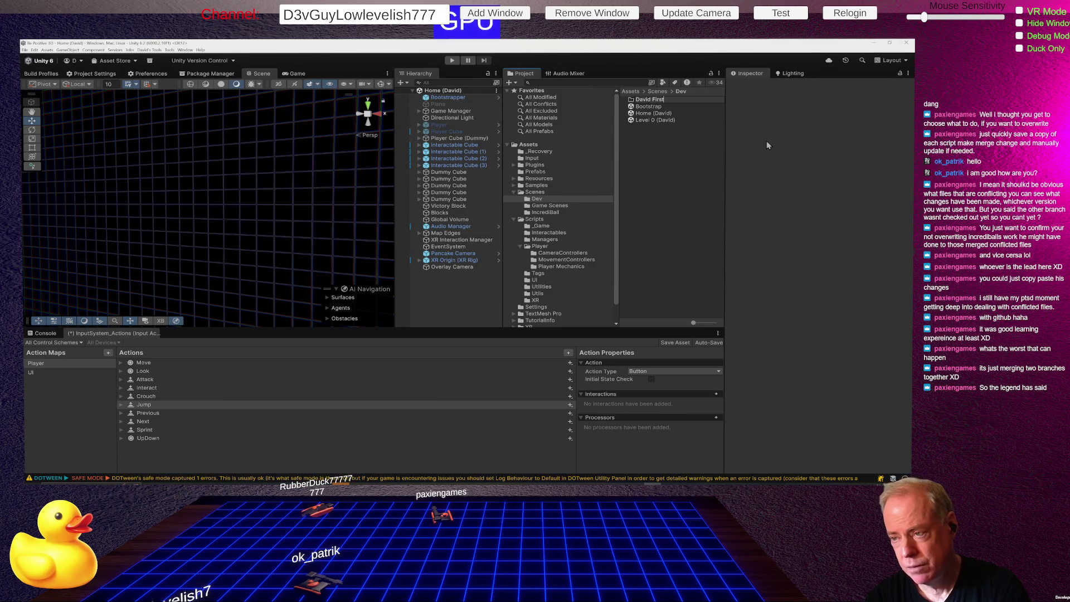
type(" Run")
key("Return")
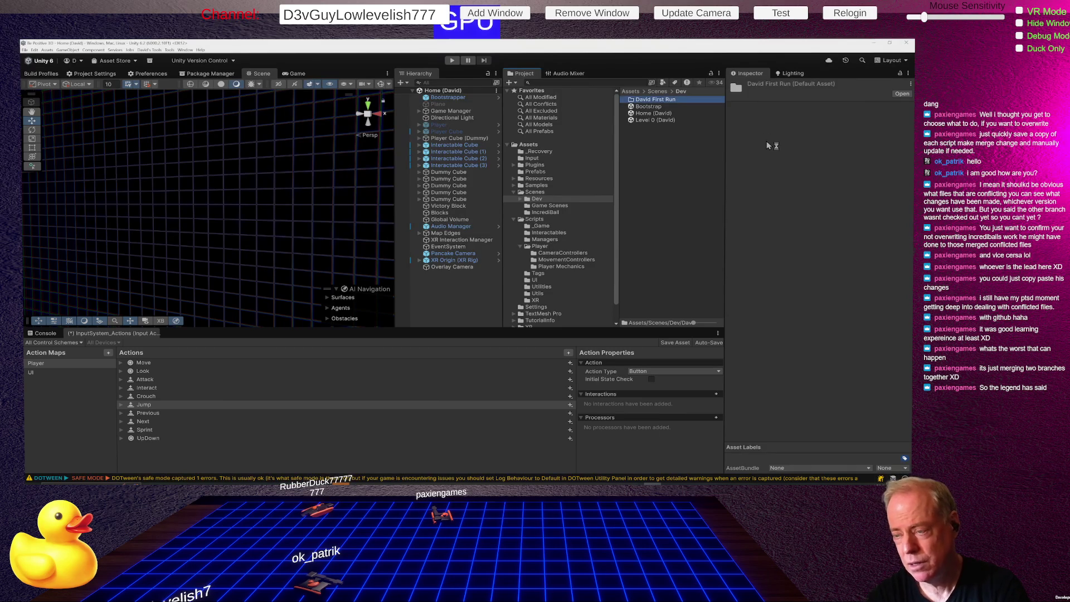
- Move the Bootstrap, Home and Level 0 scenes into the new First Run folder
left_click(648, 107)
left_click(655, 120, "shift")
left_click_drag(652, 118, 651, 102)
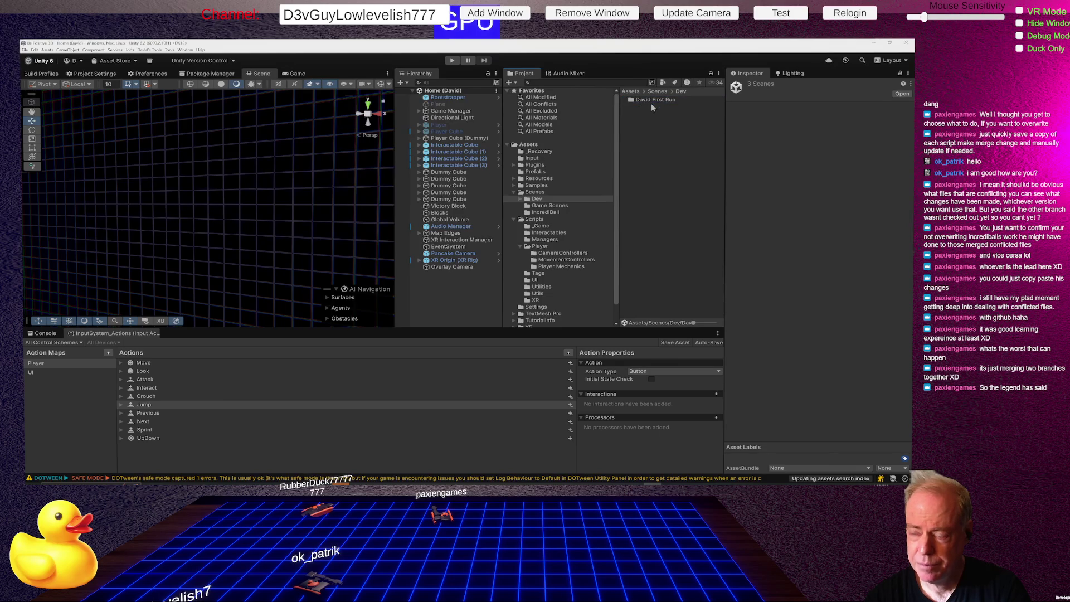
- Create a folder in Dev named '<developer name> - Integrate Refactor'
right_click(639, 134)
mouse_move(660, 136)
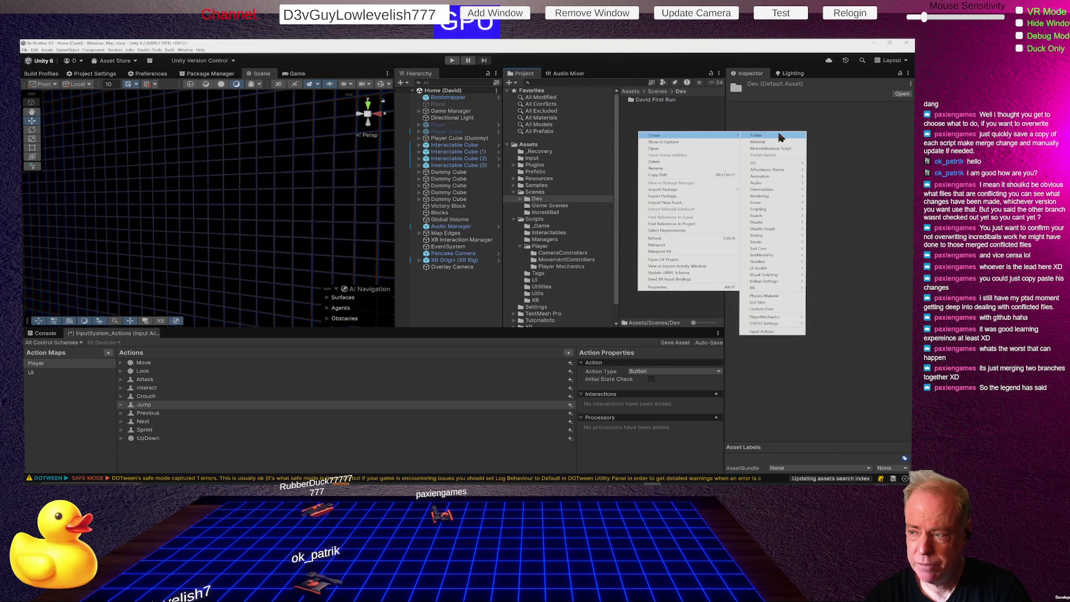
left_click(763, 136)
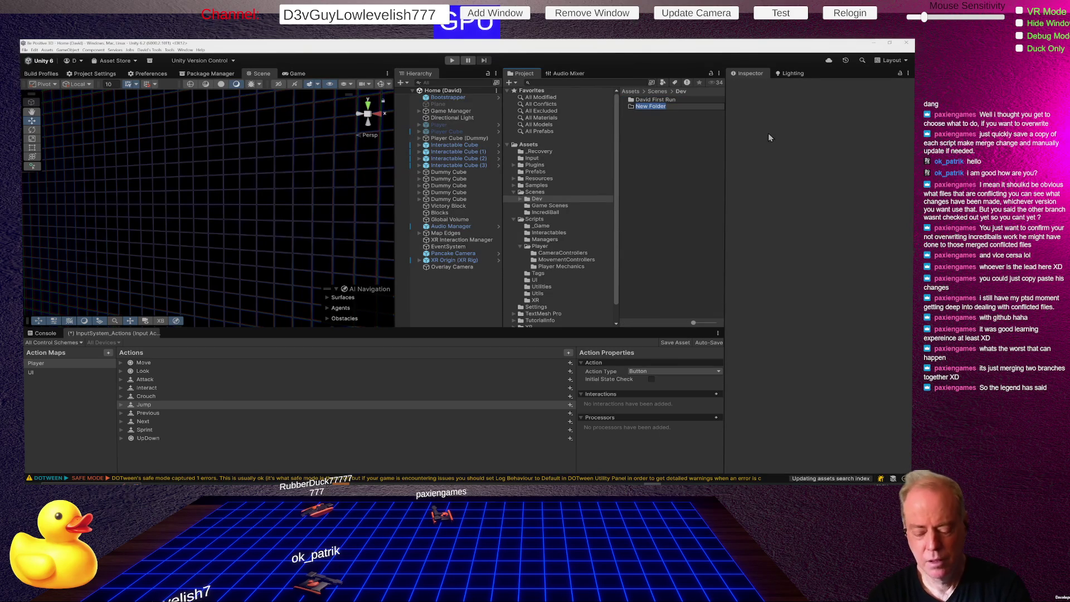
type("Ind")
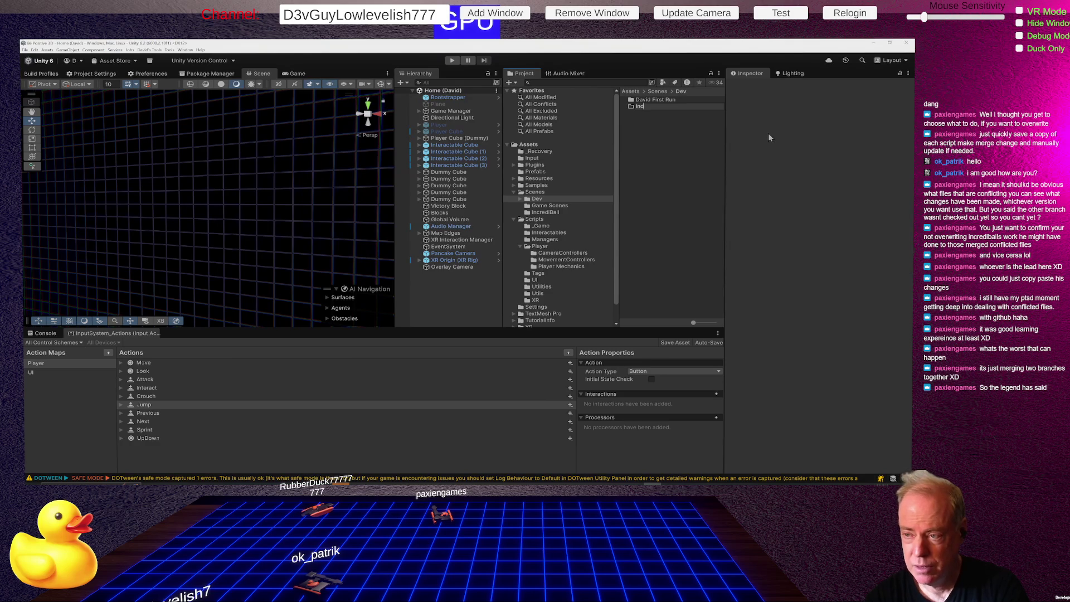
key("BackSpace")
key("BackSpace")
key("BackSpace")
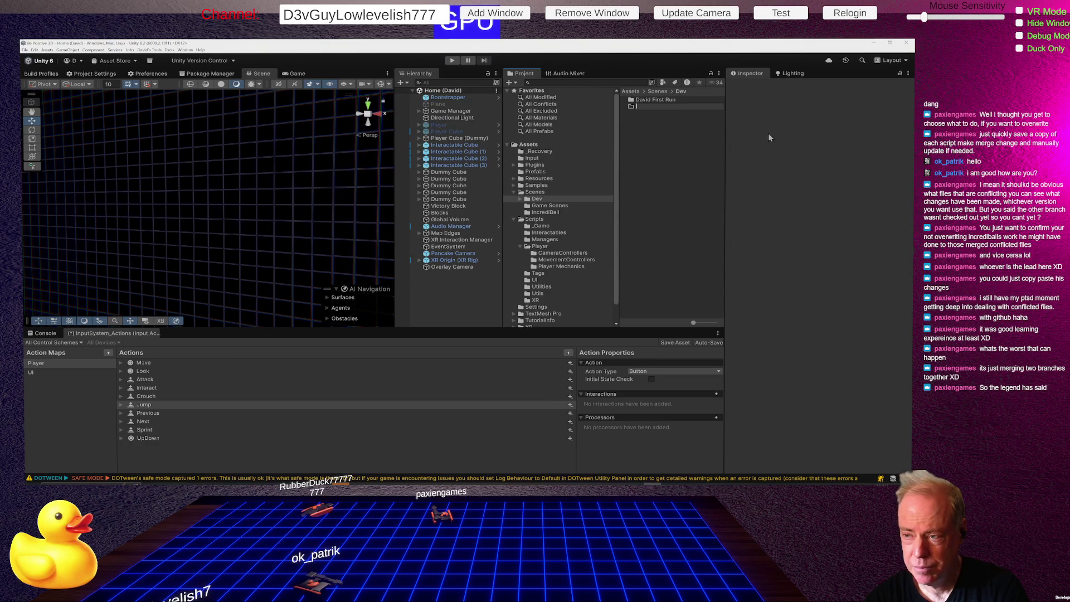
type("Devid")
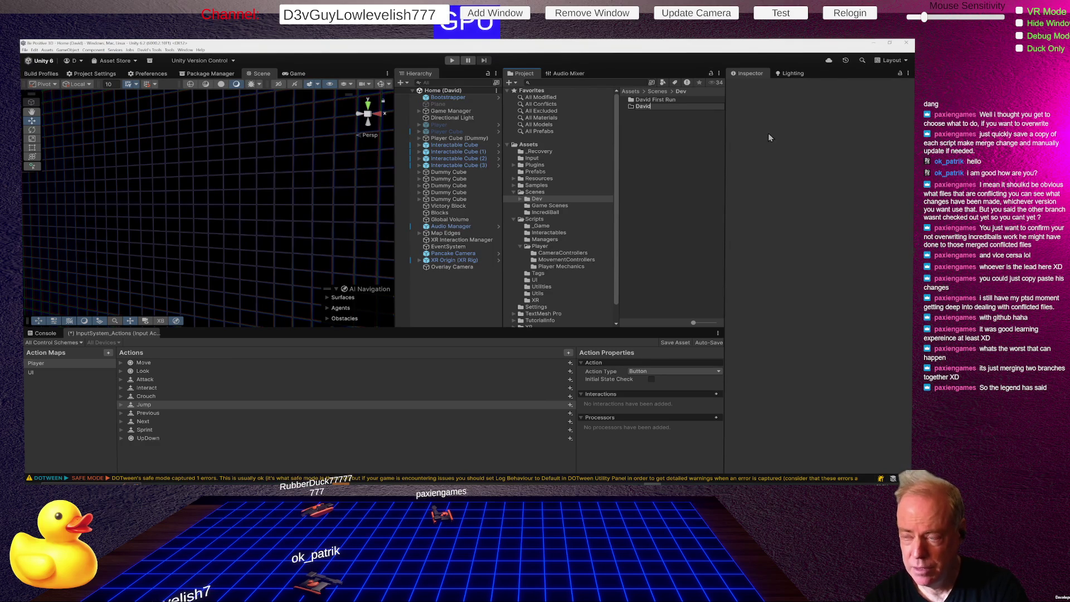
type(" - Integr")
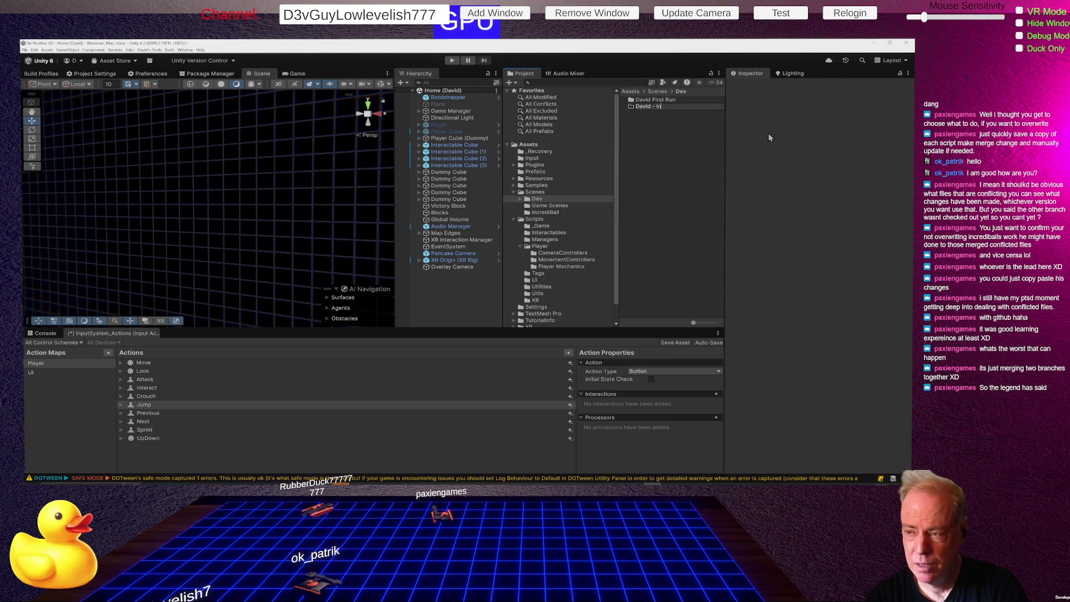
type("ate")
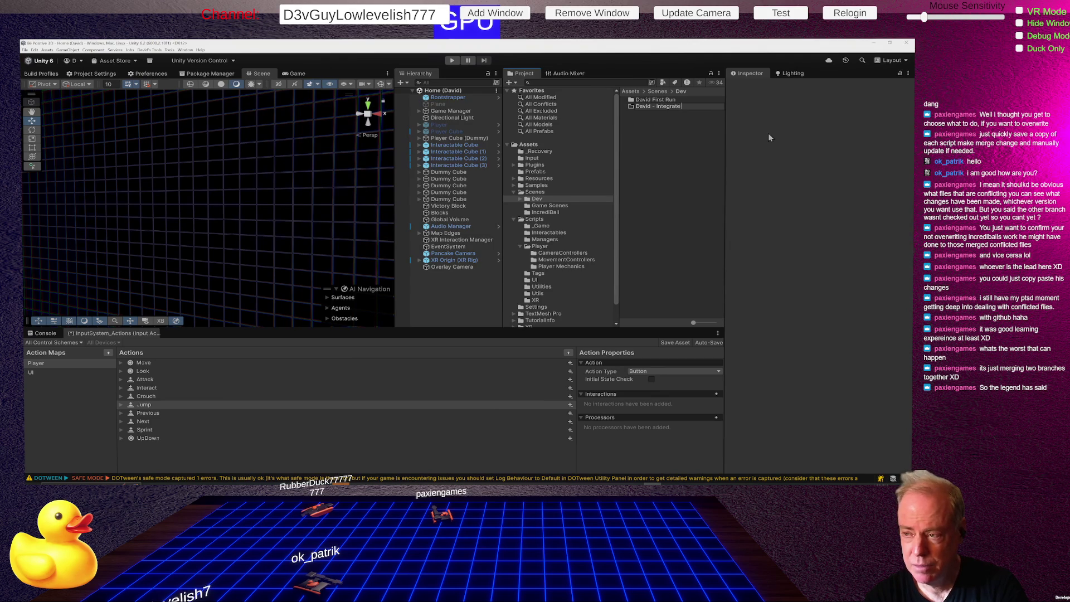
type(" Refactor")
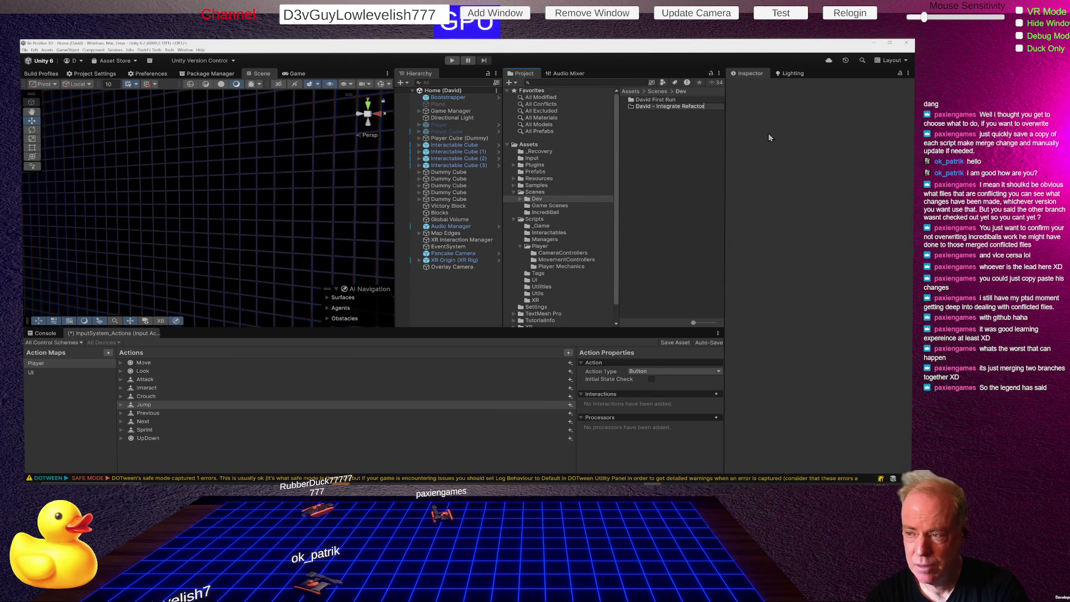
left_click(664, 108)
- Rename the First Run folder to use the same dash-separated developer-name prefix
left_click(667, 105)
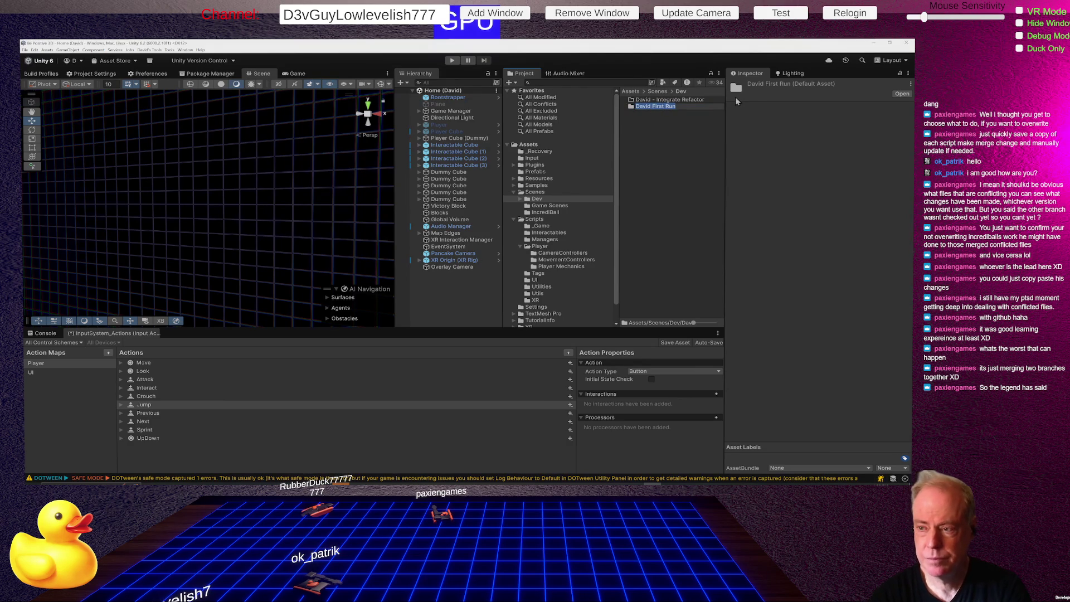
key("Home")
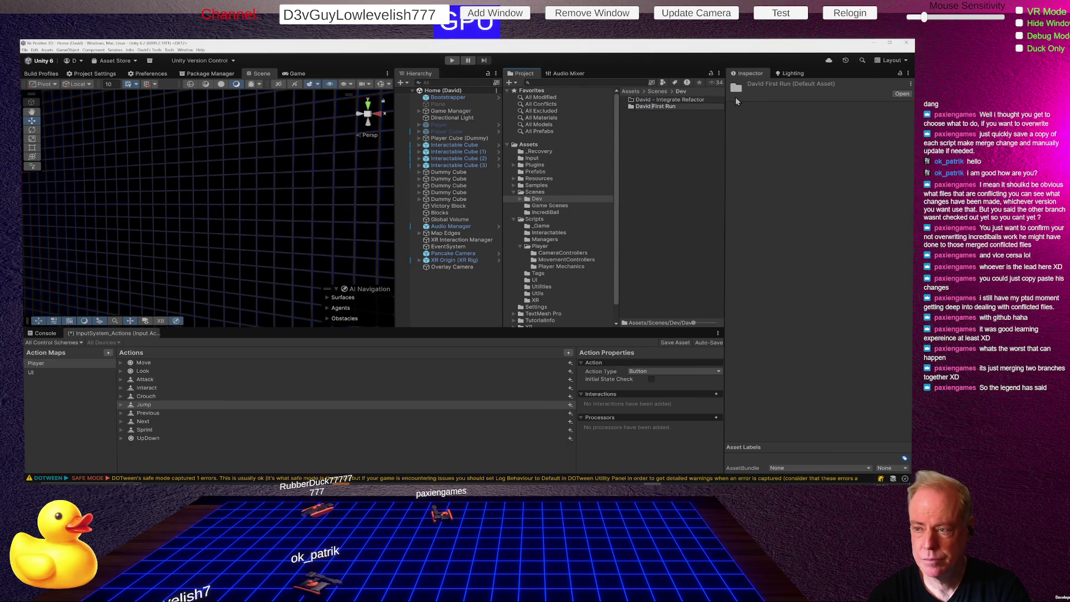
type("-")
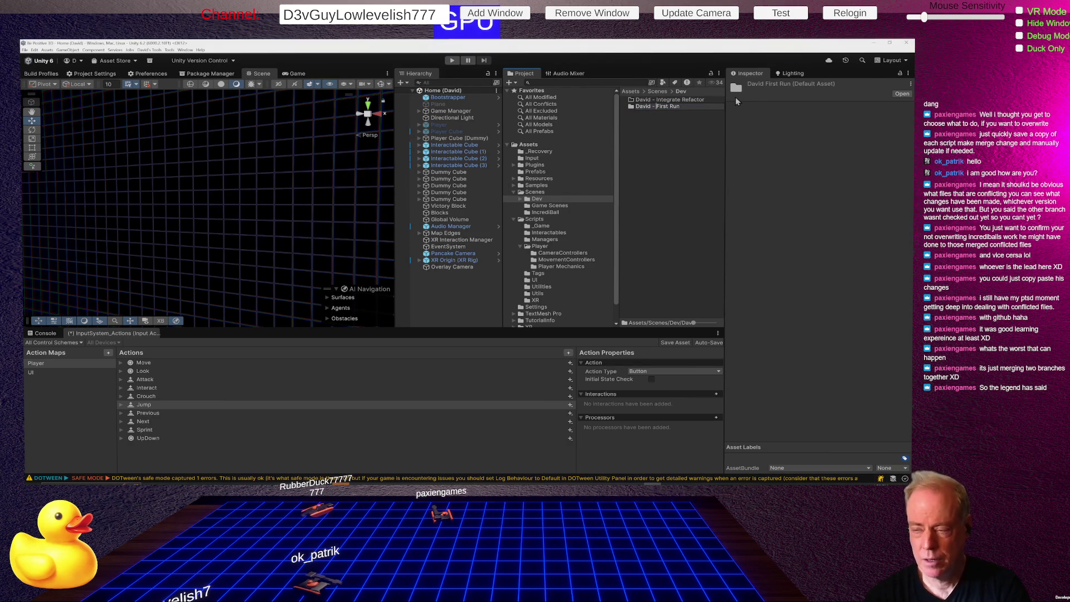
key("Return")
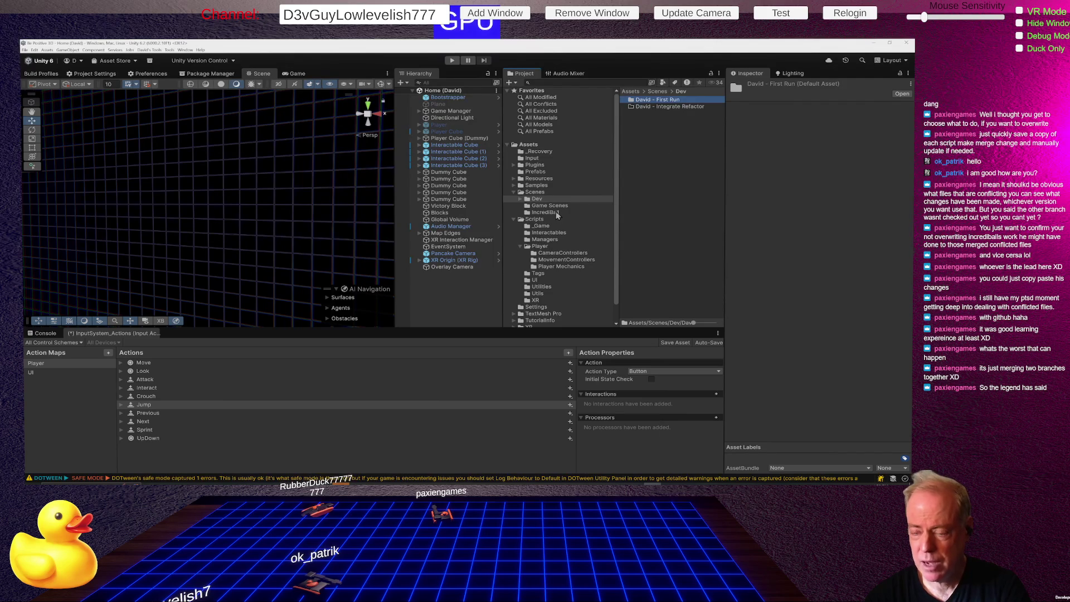
- Duplicate the Sandbox scene and move the Sandbox 1 copy into the Integrate Refactor folder
left_click(520, 199)
left_click(557, 227)
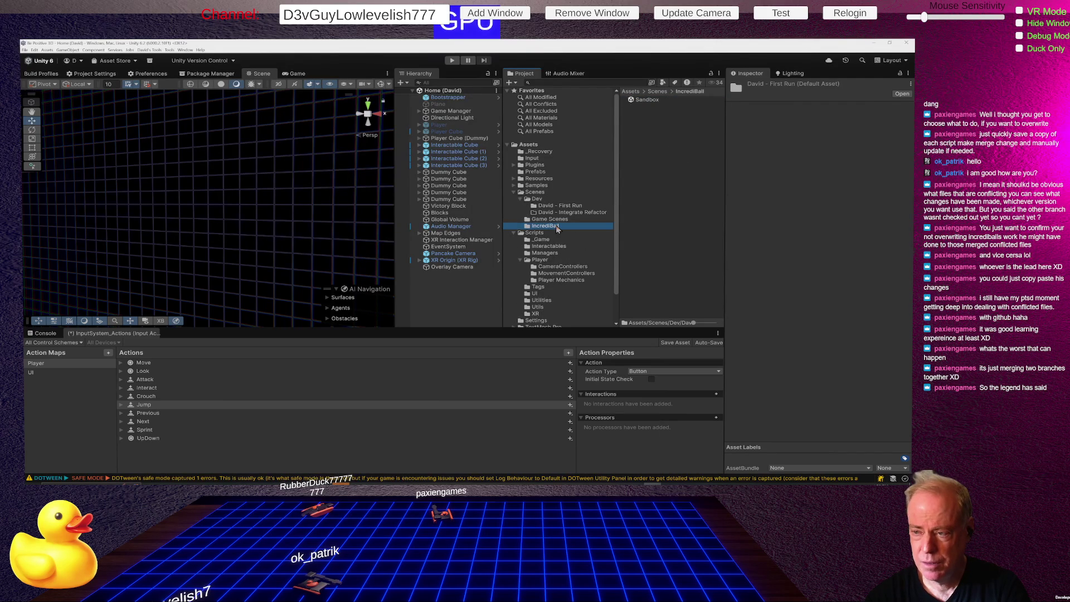
left_click_drag(643, 98, 562, 217)
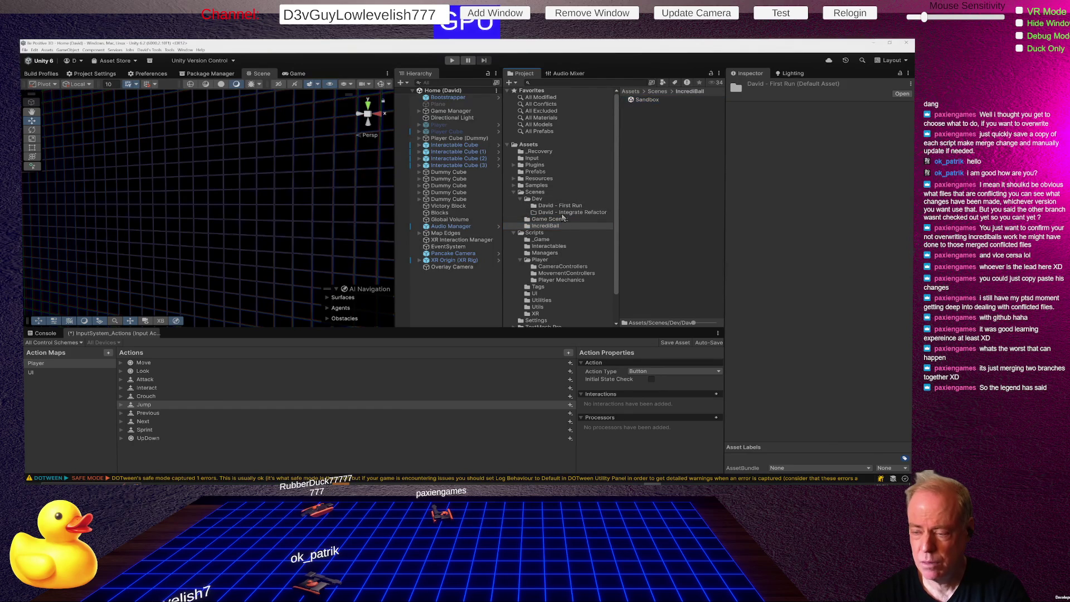
left_click(648, 101)
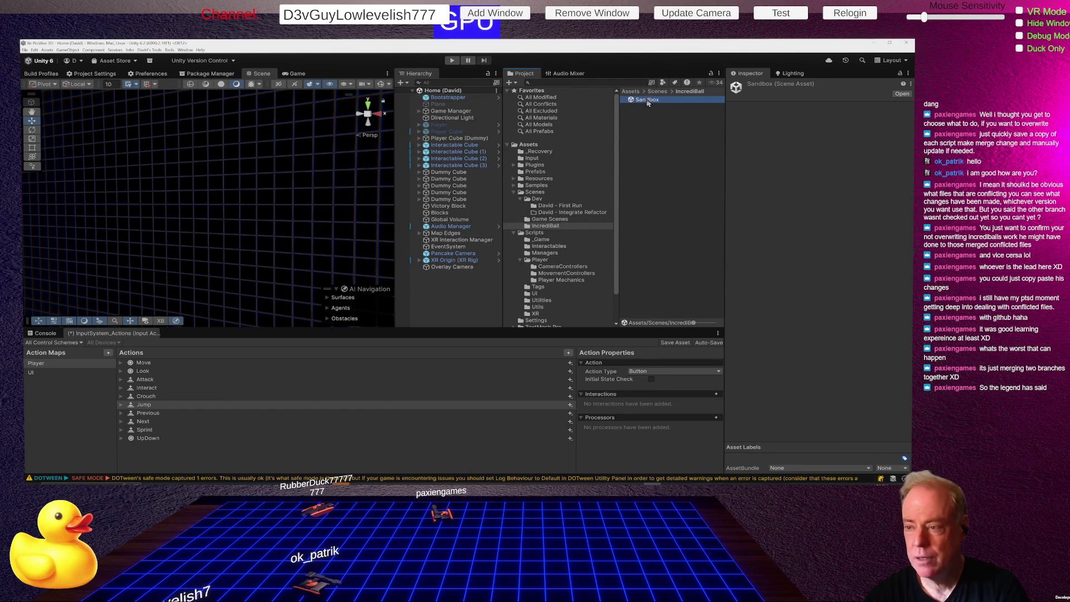
key("ctrl+d")
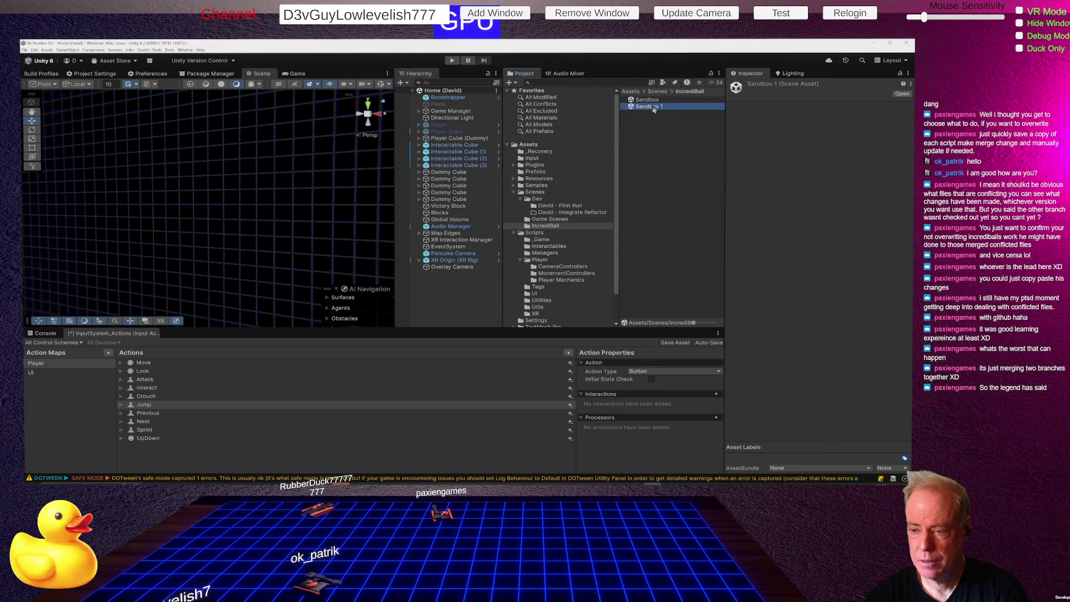
left_click_drag(586, 212, 586, 212)
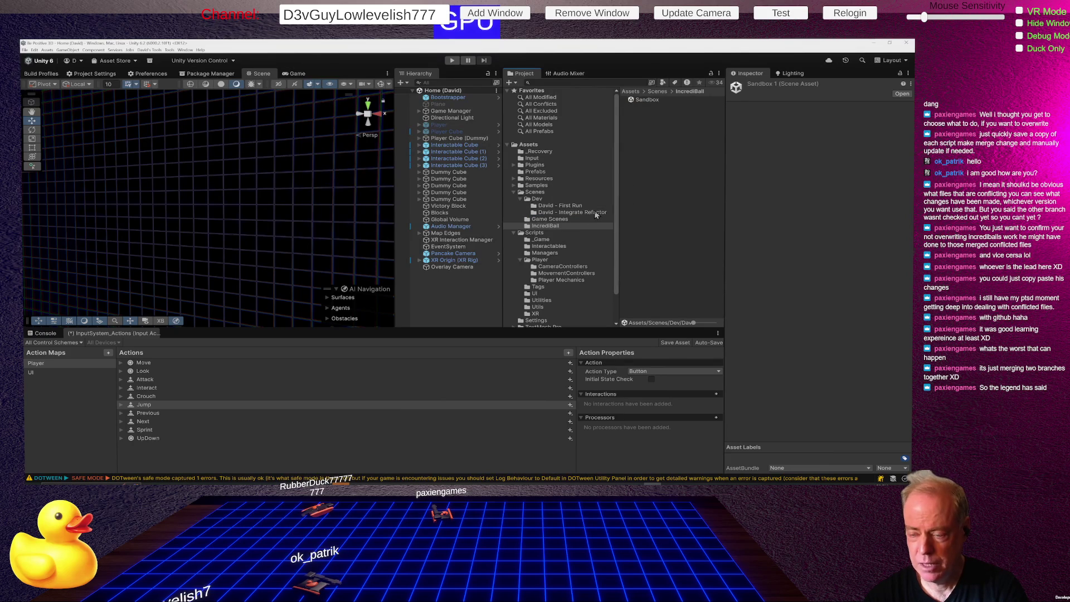
- Duplicate the First Run Bootstrap and Home scenes and move the copies into Integrate Refactor
left_click(563, 206)
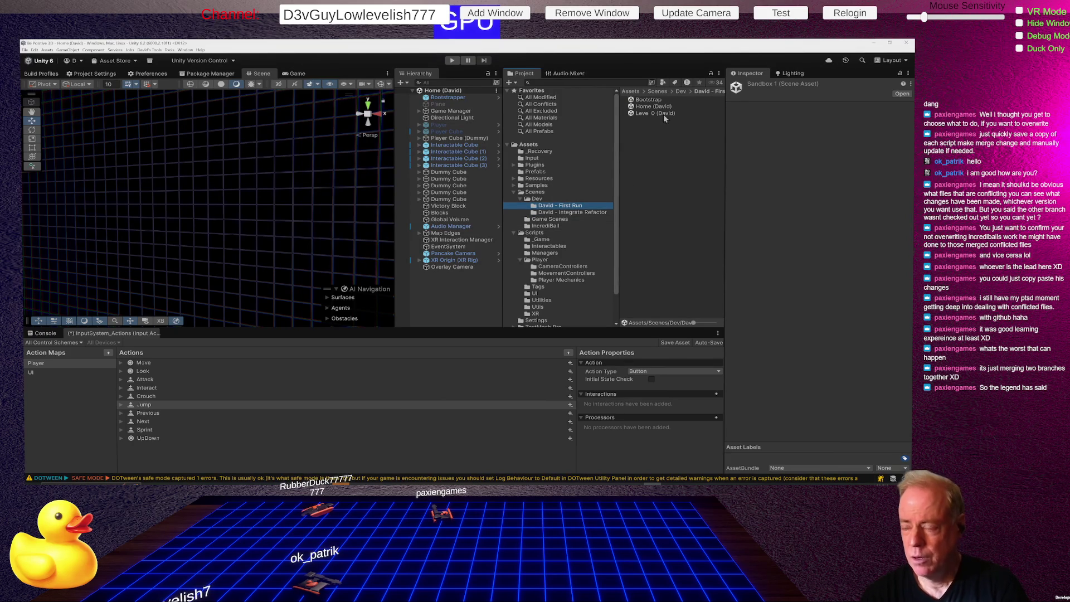
left_click(650, 101)
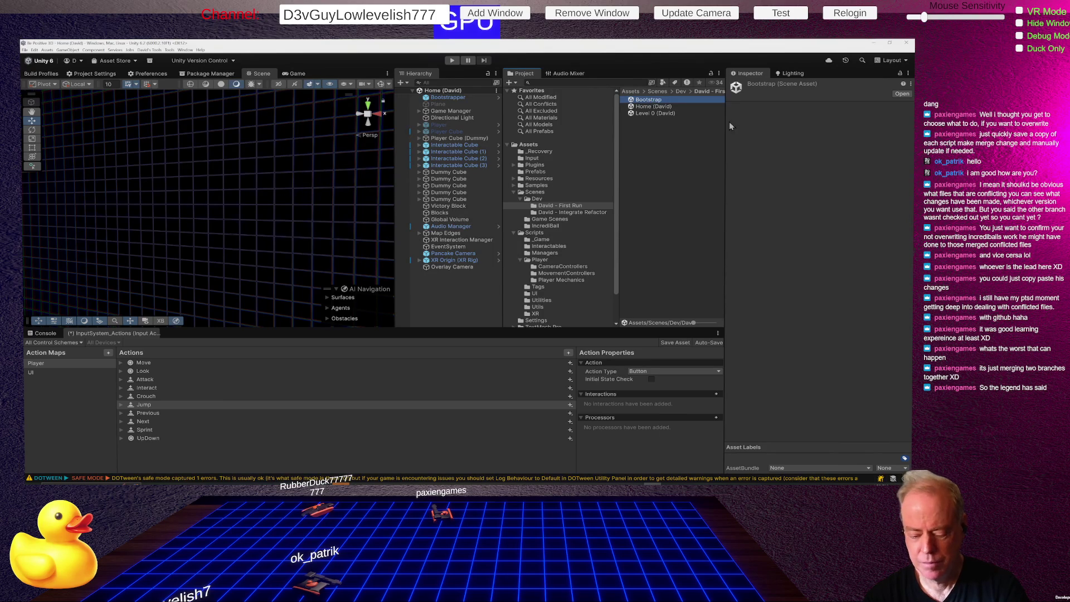
key("ctrl+d")
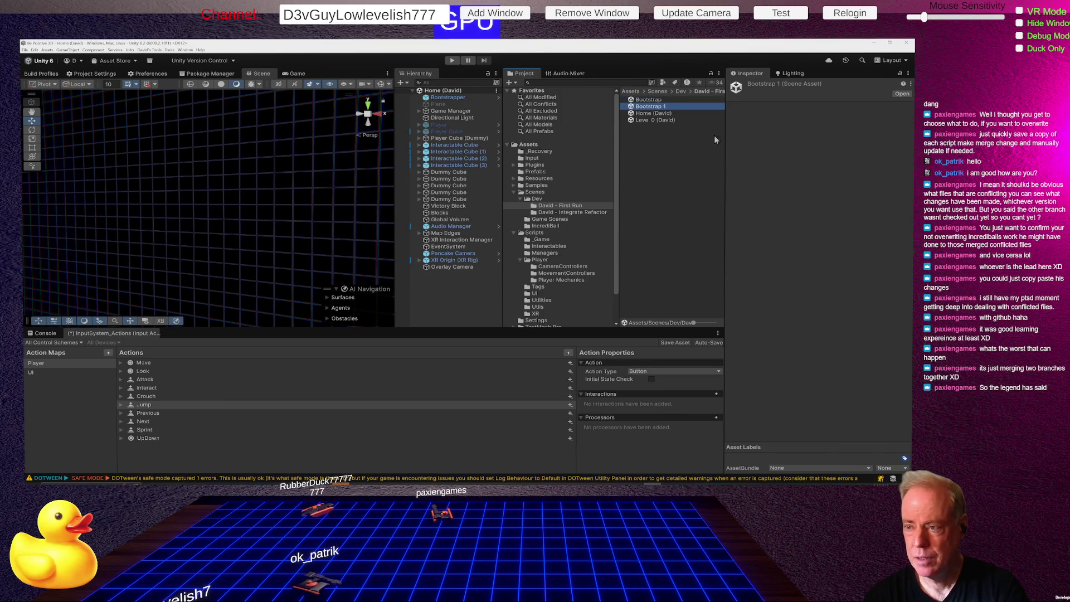
left_click(664, 114)
key("ctrl+d")
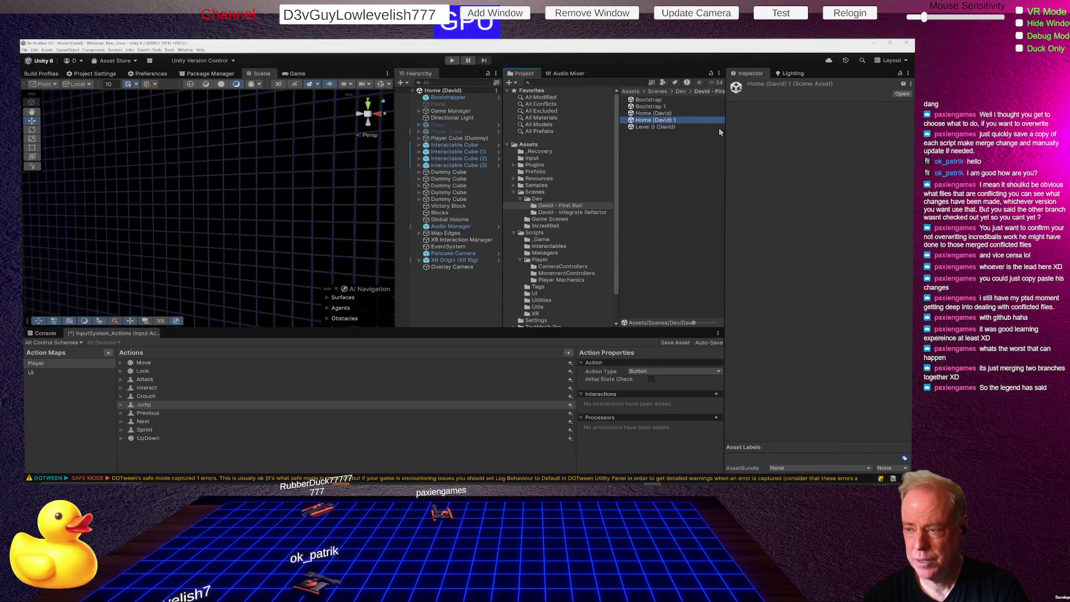
left_click(662, 107)
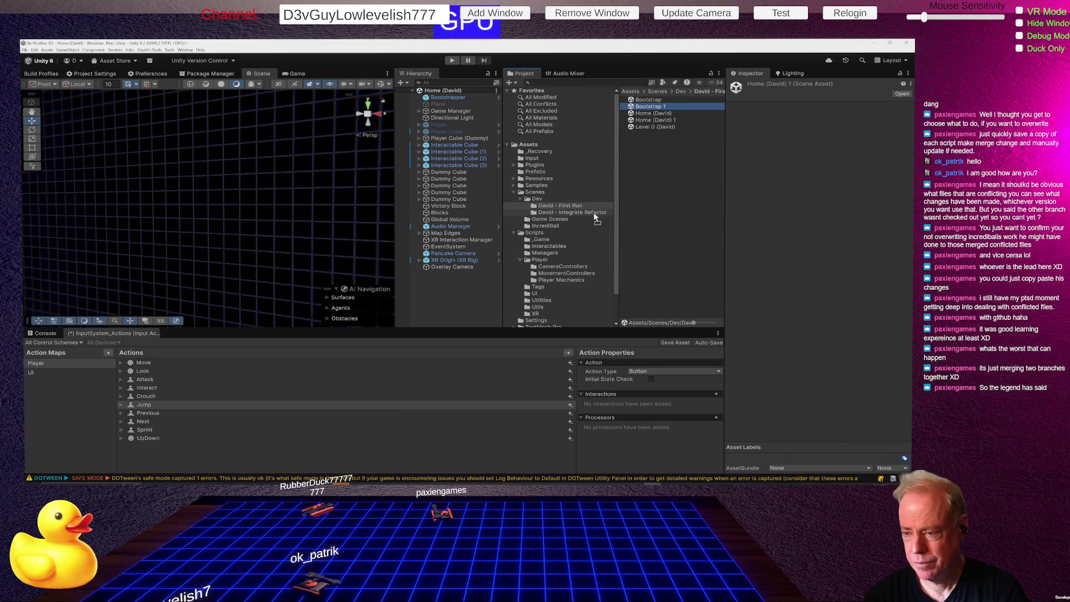
key("Delete")
left_click_drag(671, 116, 598, 213)
left_click(597, 213)
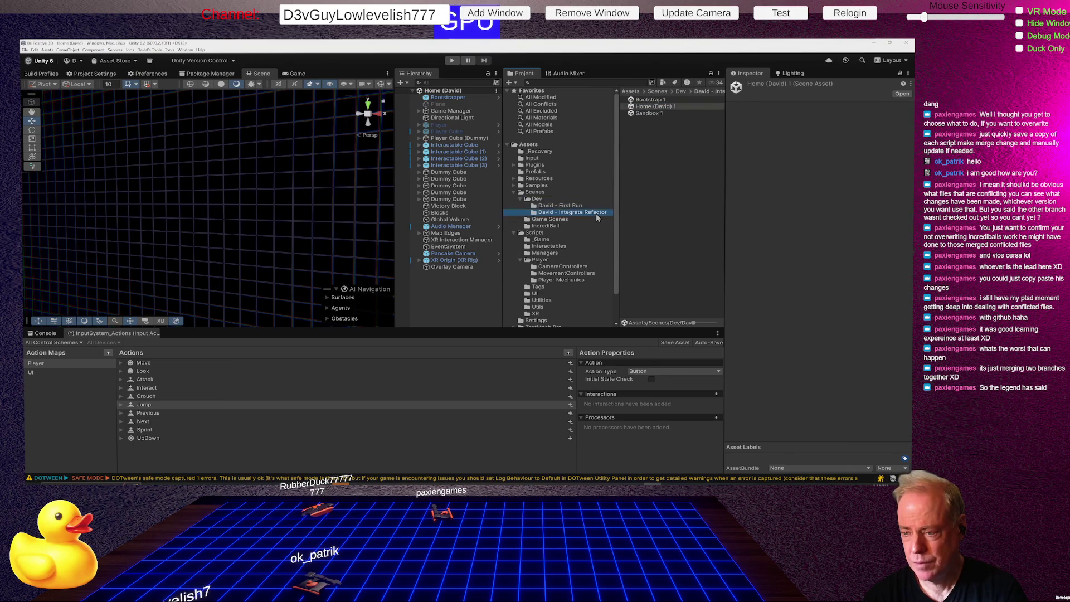
left_click(684, 99)
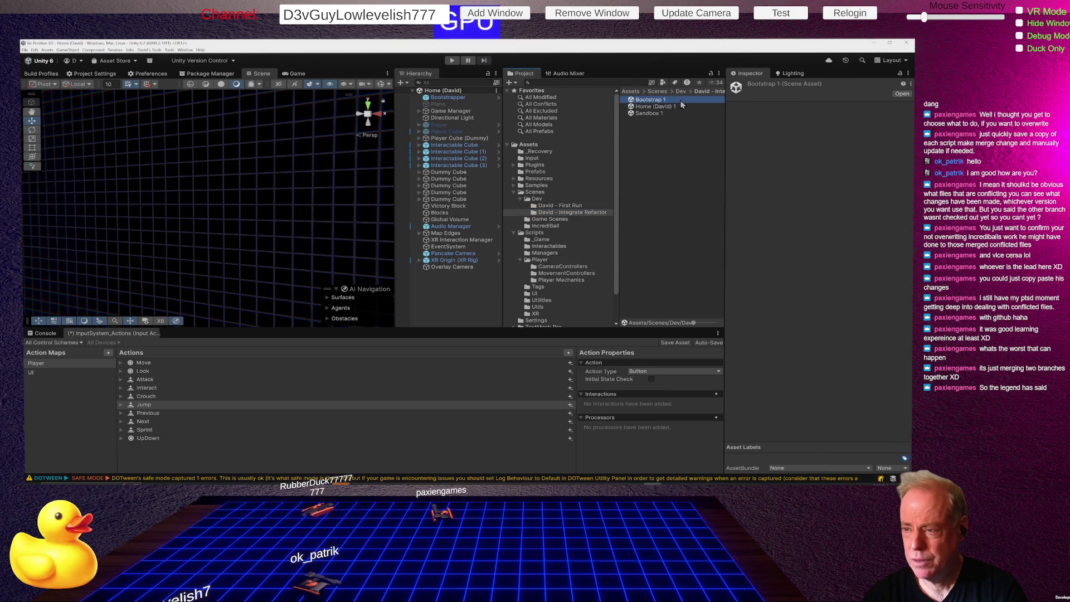
left_click(675, 99)
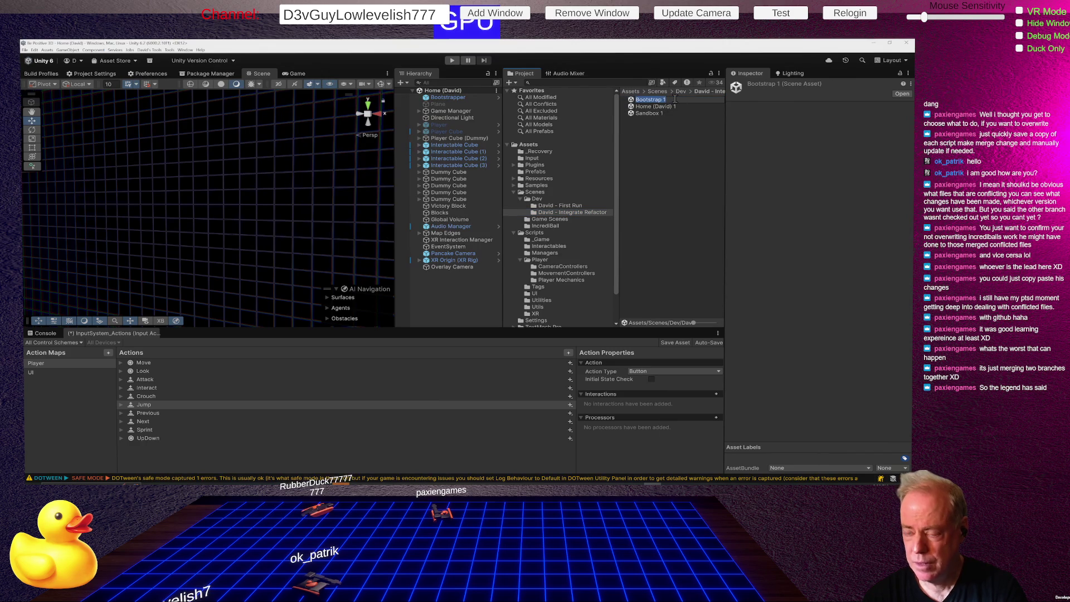
- Rename Bootstrap 1 to Bootstrap (Refactor) and copy the (Refactor) suffix
key("End")
key("BackSpace")
key("BackSpace")
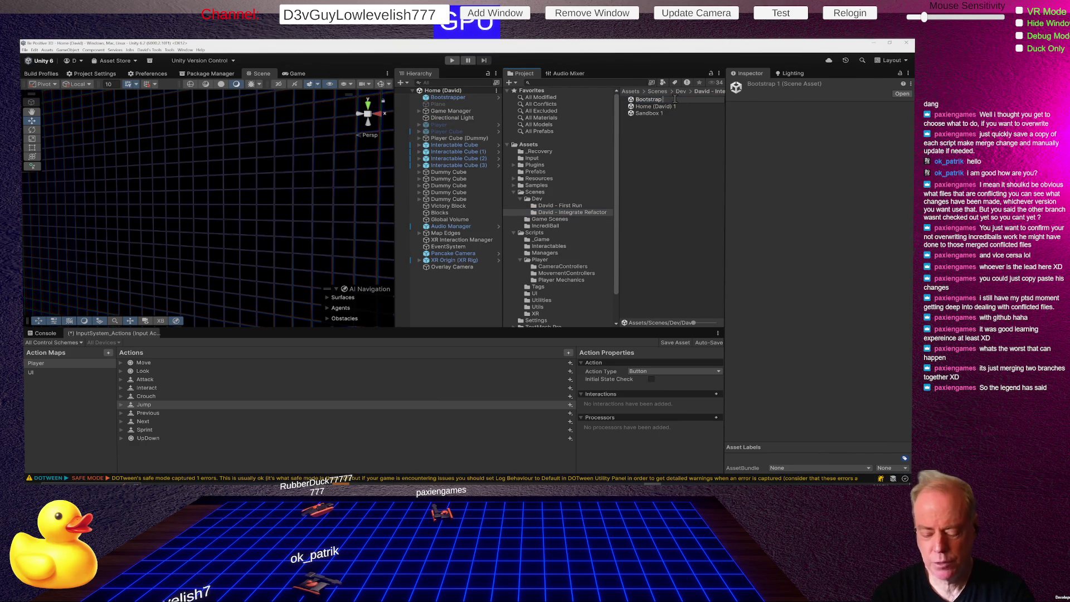
type("(")
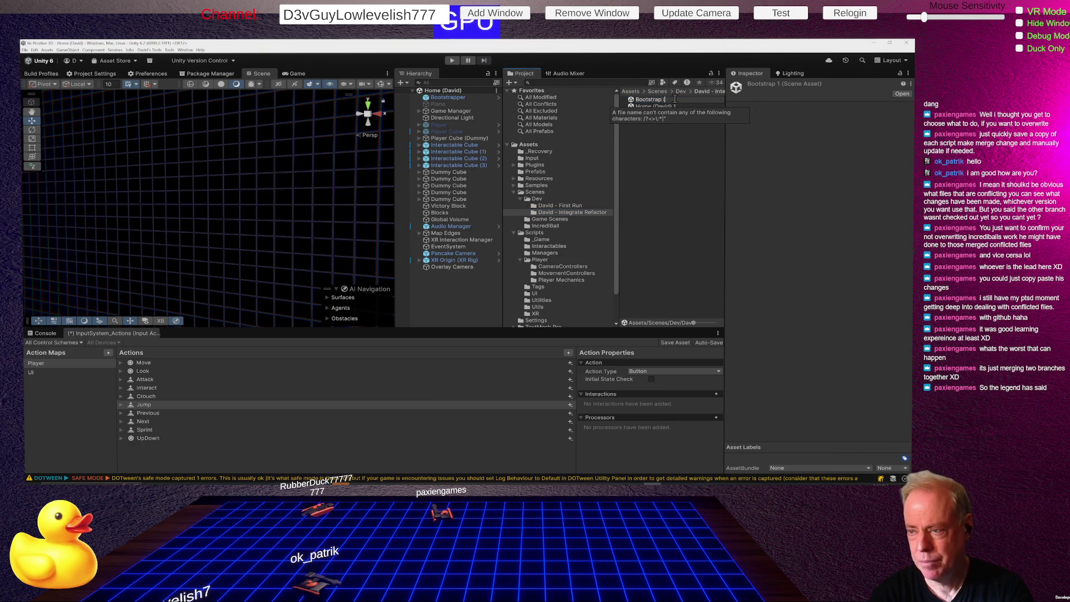
type("Refactor")
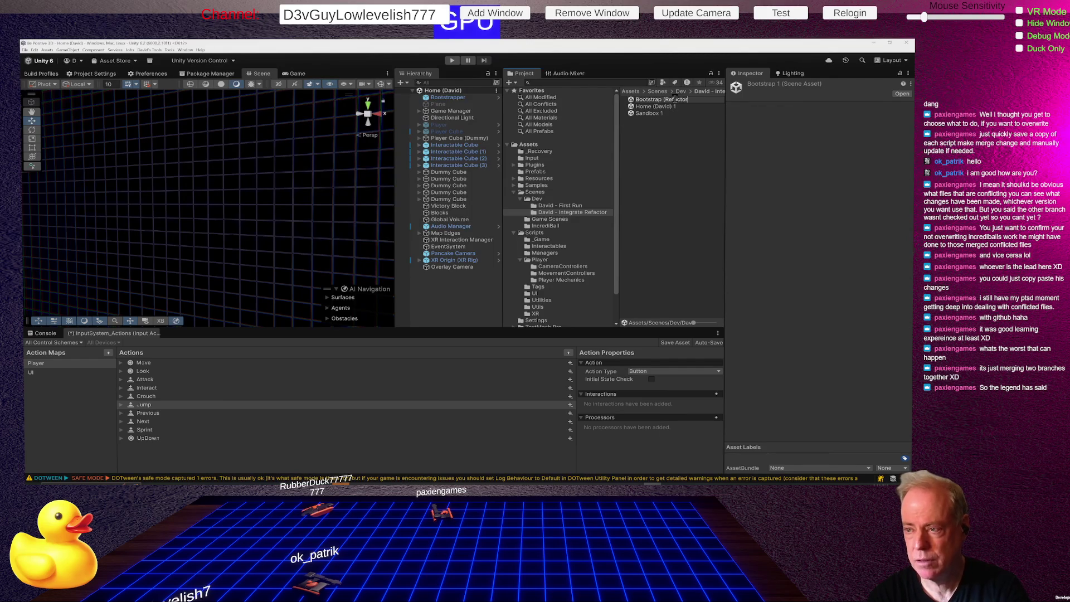
key("Return")
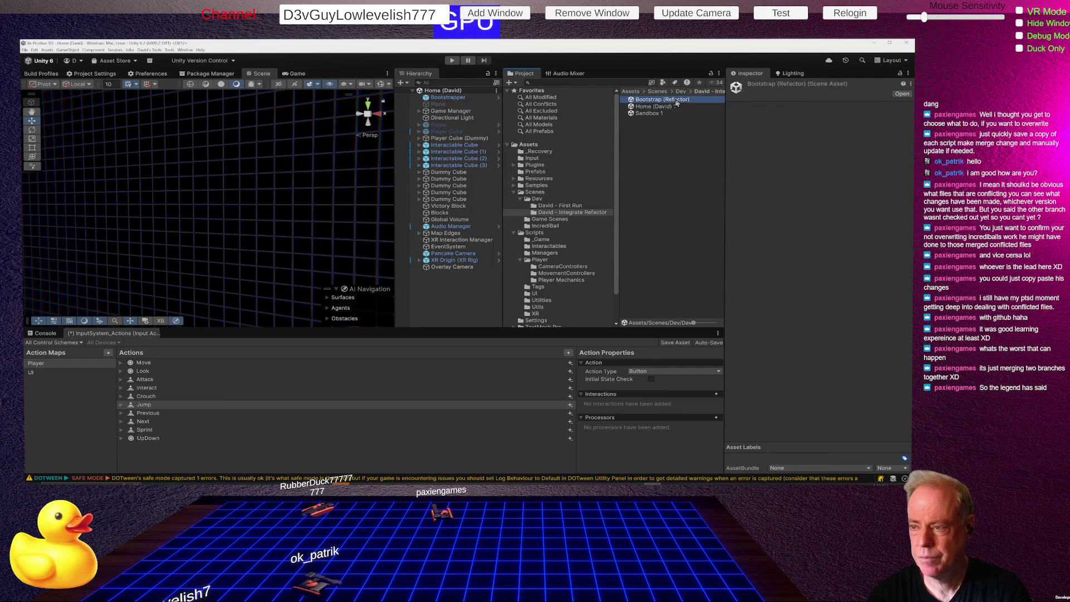
left_click(685, 99)
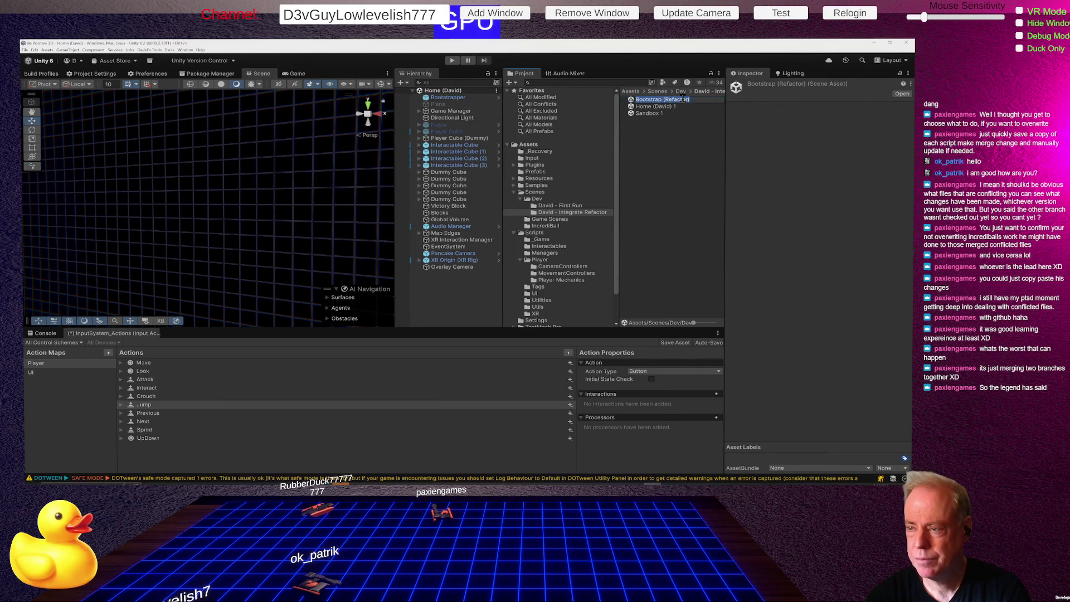
left_click_drag(698, 99, 662, 99)
key("ctrl+c")
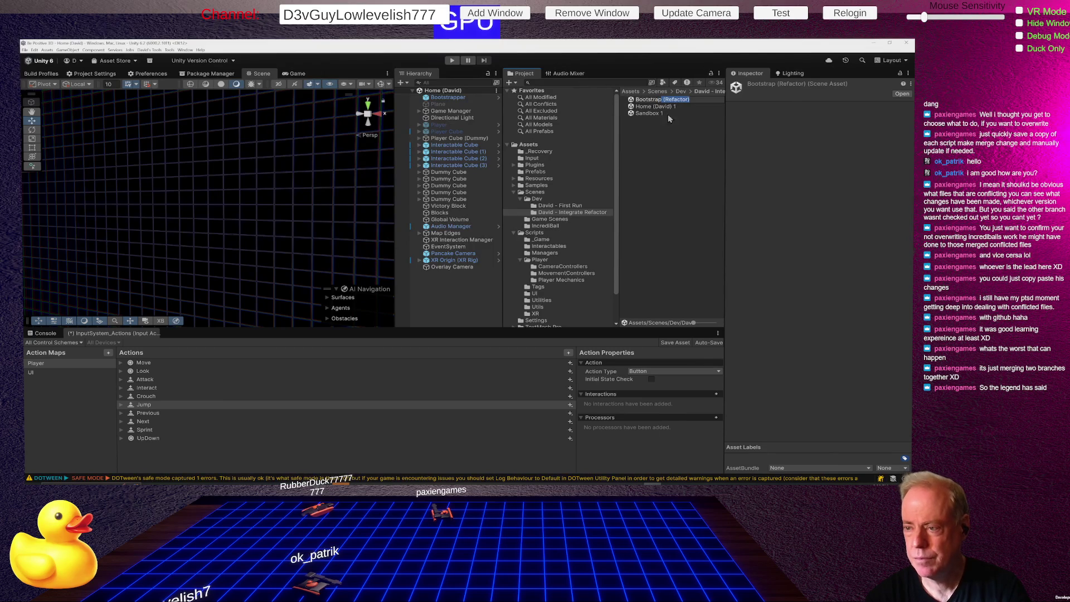
- Rename the Sandbox 1 copy to Sandbox (Refactor)
left_click(661, 115)
left_click(662, 115)
key("BackSpace")
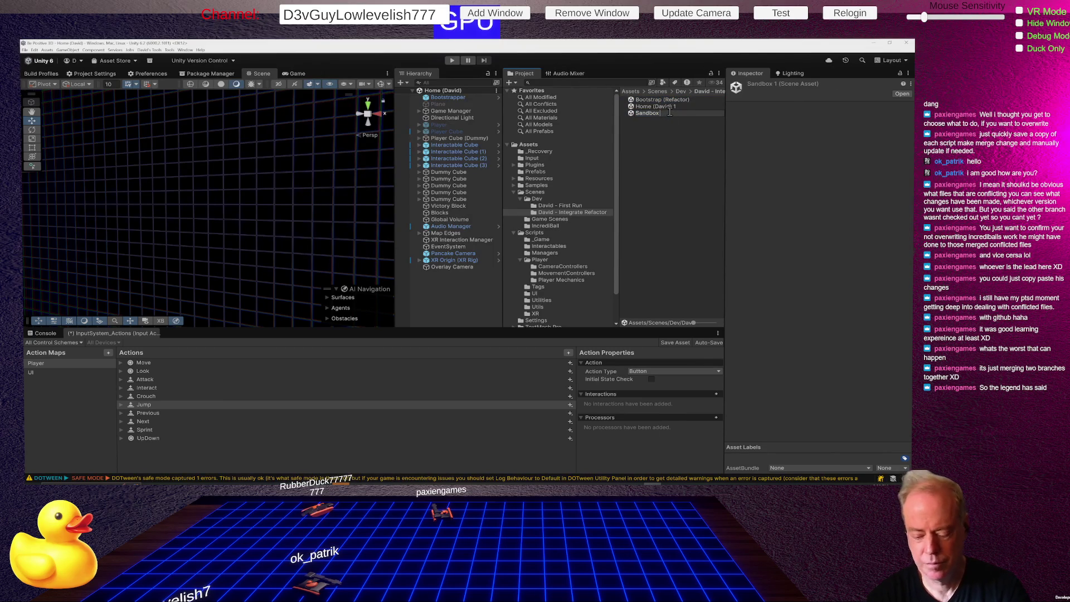
key("ctrl+v")
key("Return")
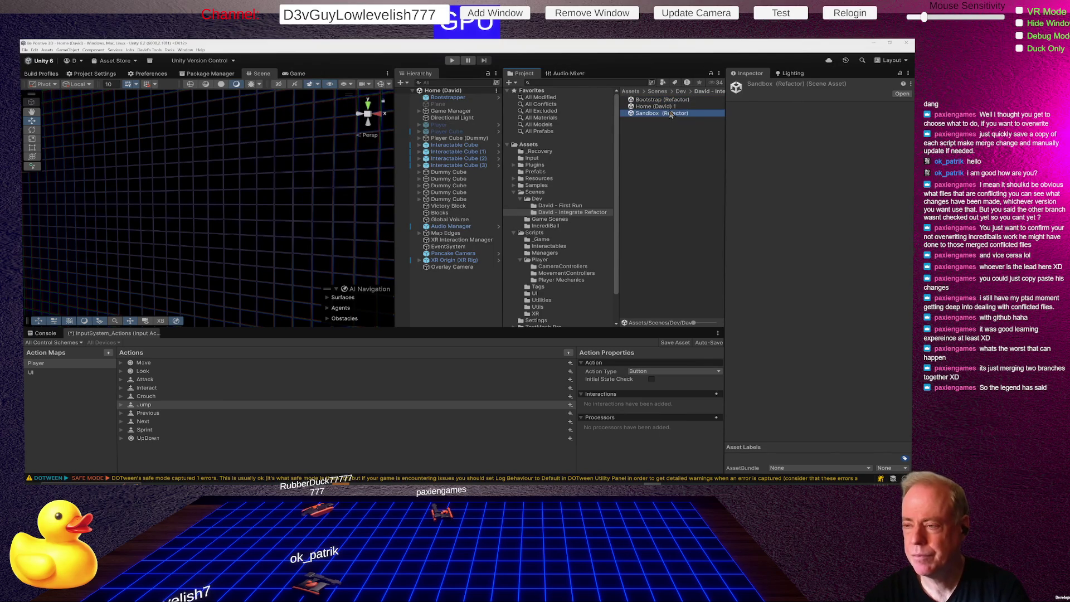
- Rename the Home scene copy to Home (Refactor)
left_click(670, 108)
left_click(671, 108)
left_click_drag(685, 108, 652, 108)
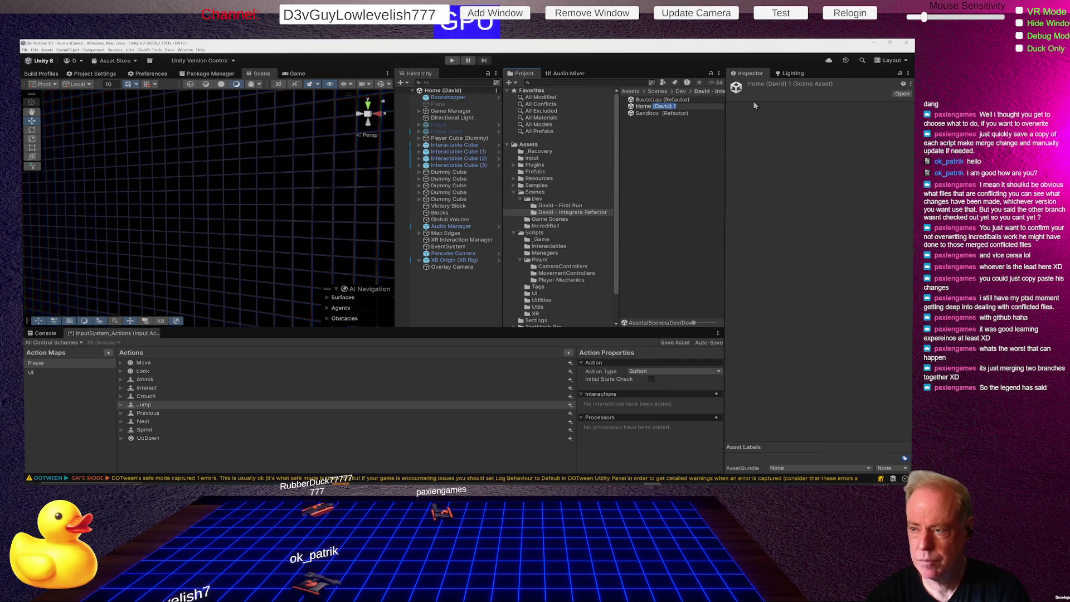
type("(Refactor)")
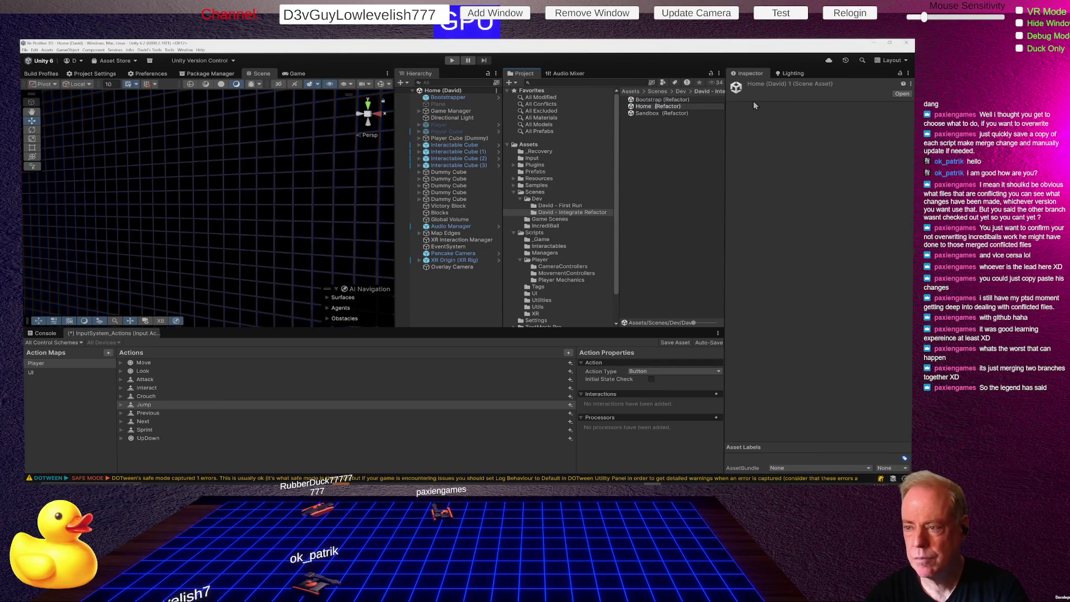
key("BackSpace")
key("Return")
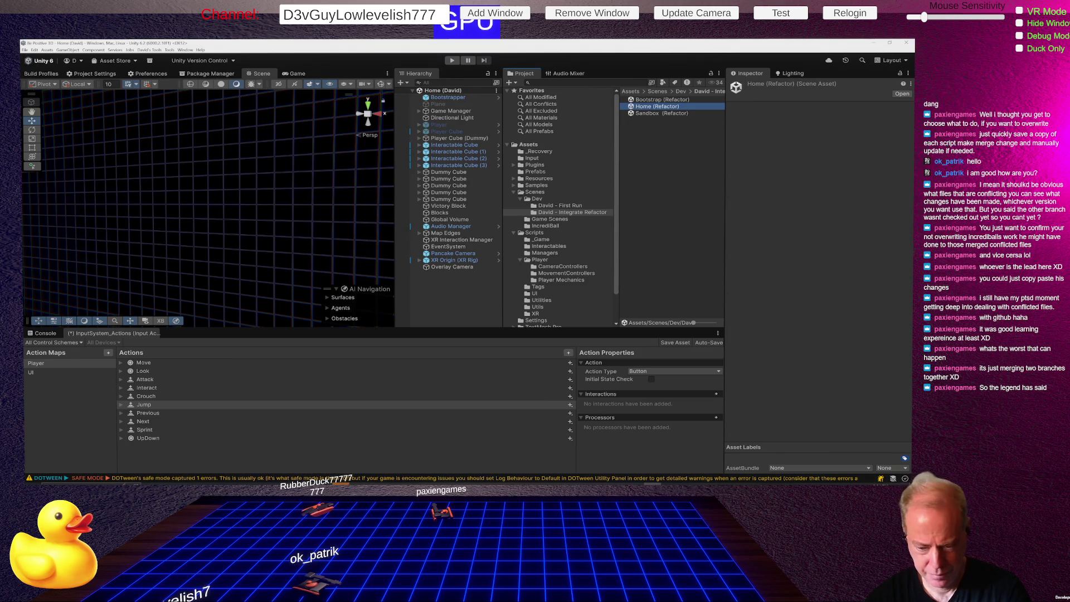
- Show Sourcetree's File Status and review the deleted Bootstrap.unity and Home scene .meta diffs
key("alt+Tab")
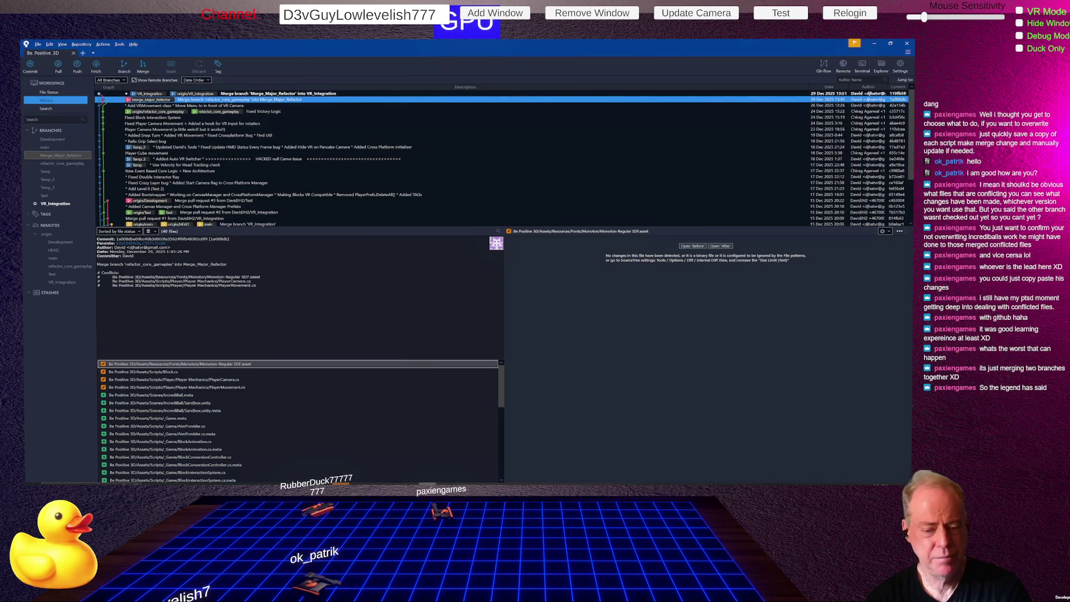
left_click(54, 93)
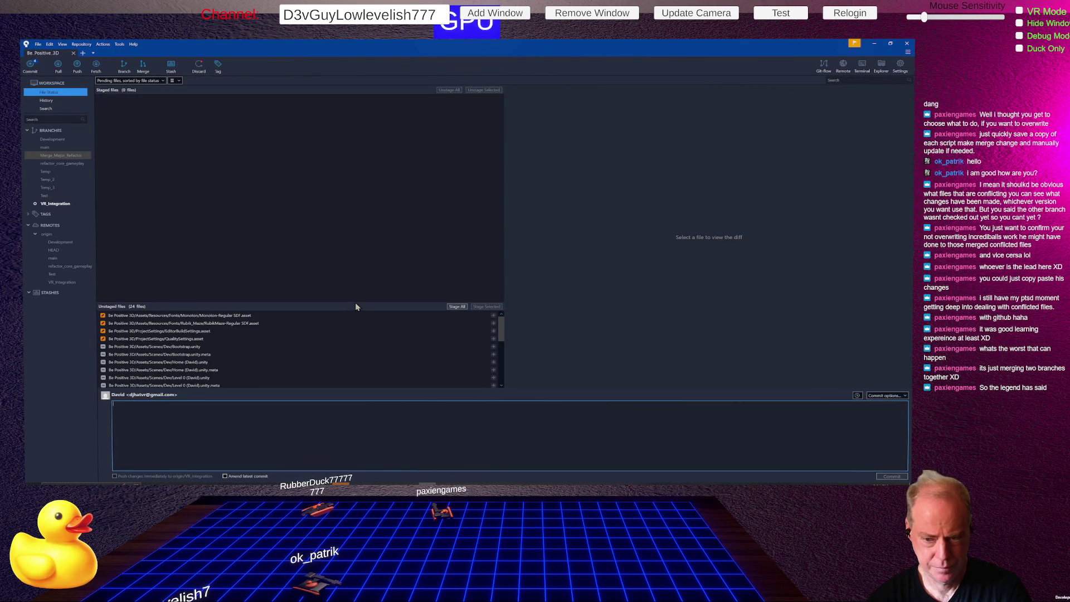
mouse_move(357, 306)
left_mouse_down()
mouse_move(352, 183)
mouse_move(373, 181)
mouse_move(384, 162)
left_mouse_up()
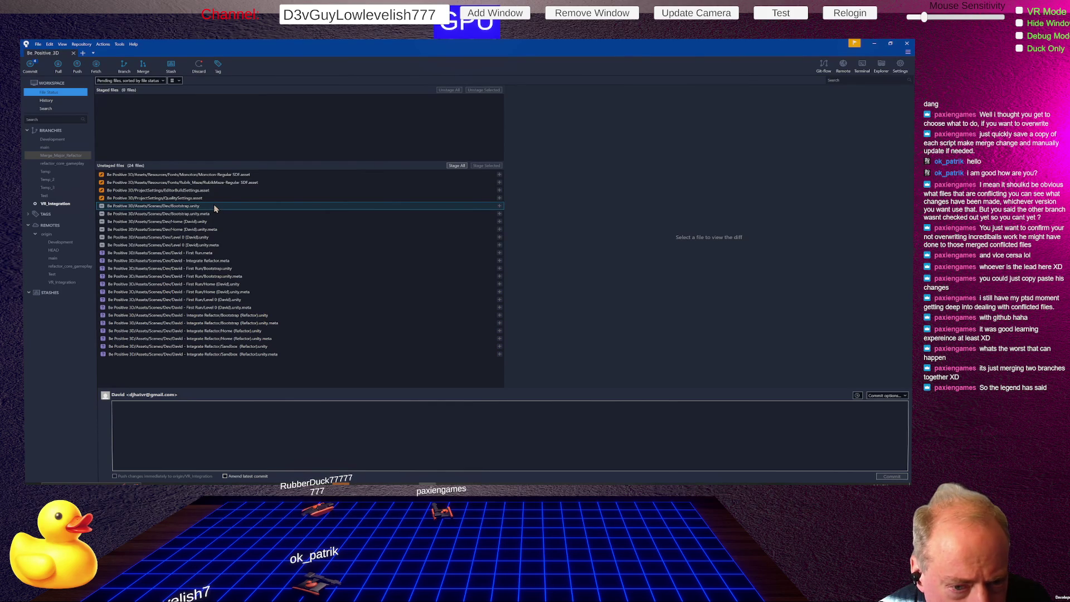
left_click(214, 207)
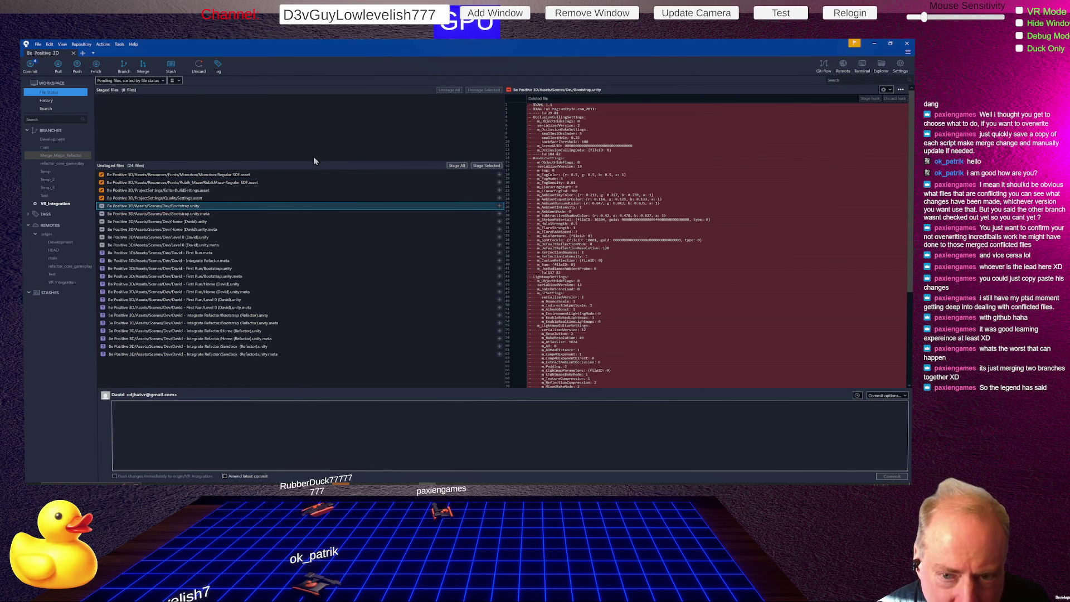
left_click_drag(313, 167, 309, 186)
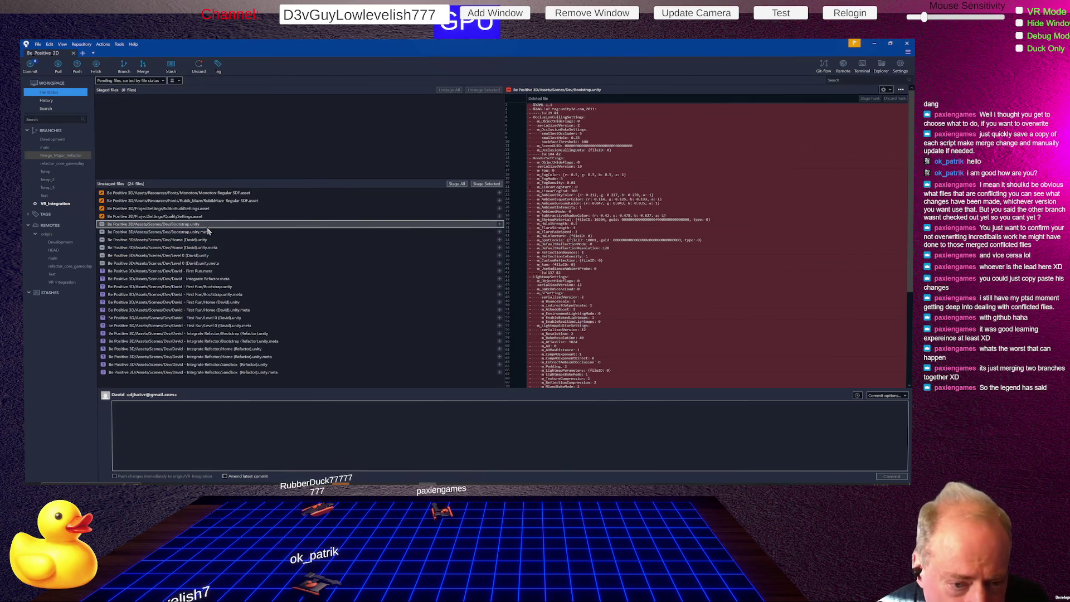
left_click(263, 247)
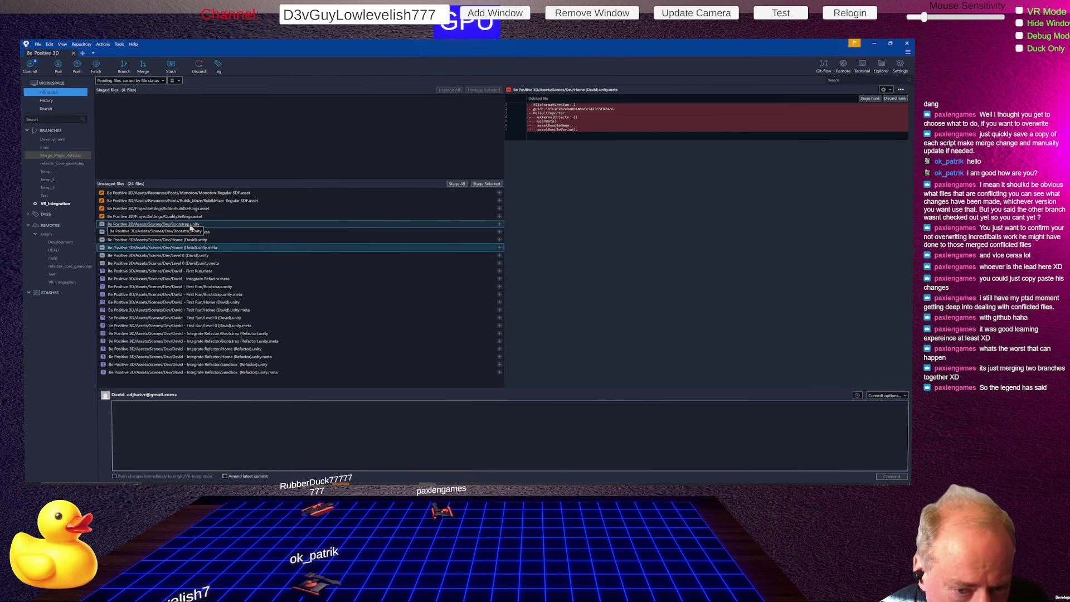
- Review the First Run Bootstrap scene diff, then stage all 24 unstaged files
left_click(190, 225)
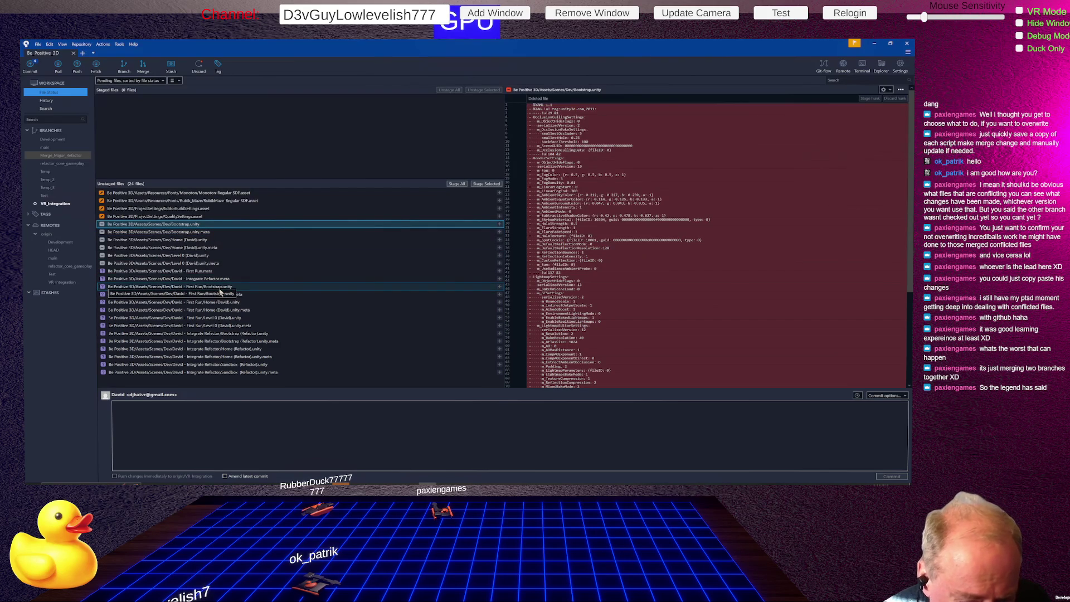
left_click(214, 287)
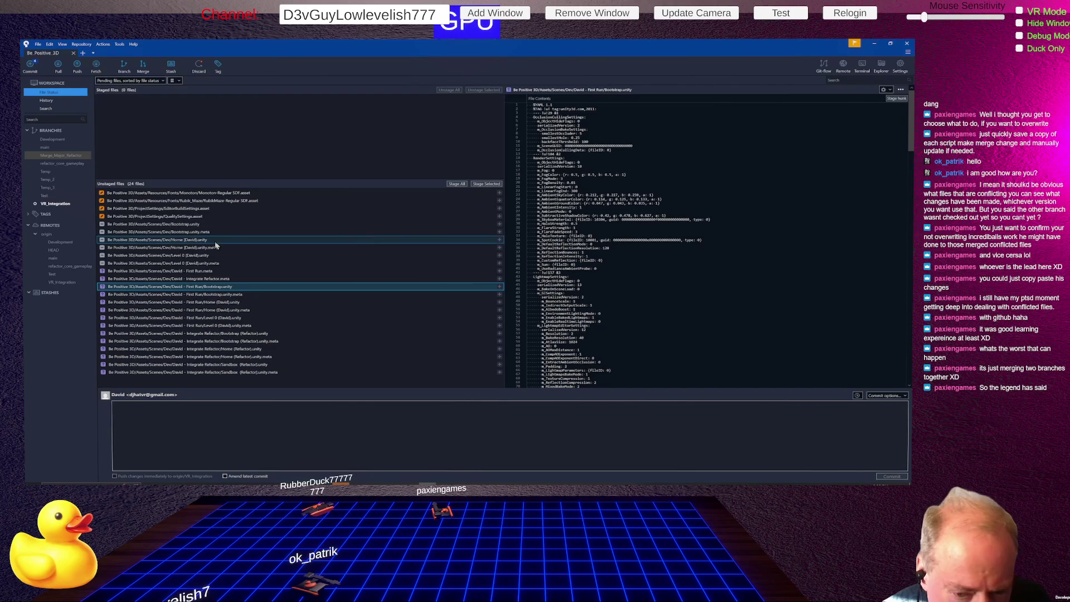
left_click(457, 184)
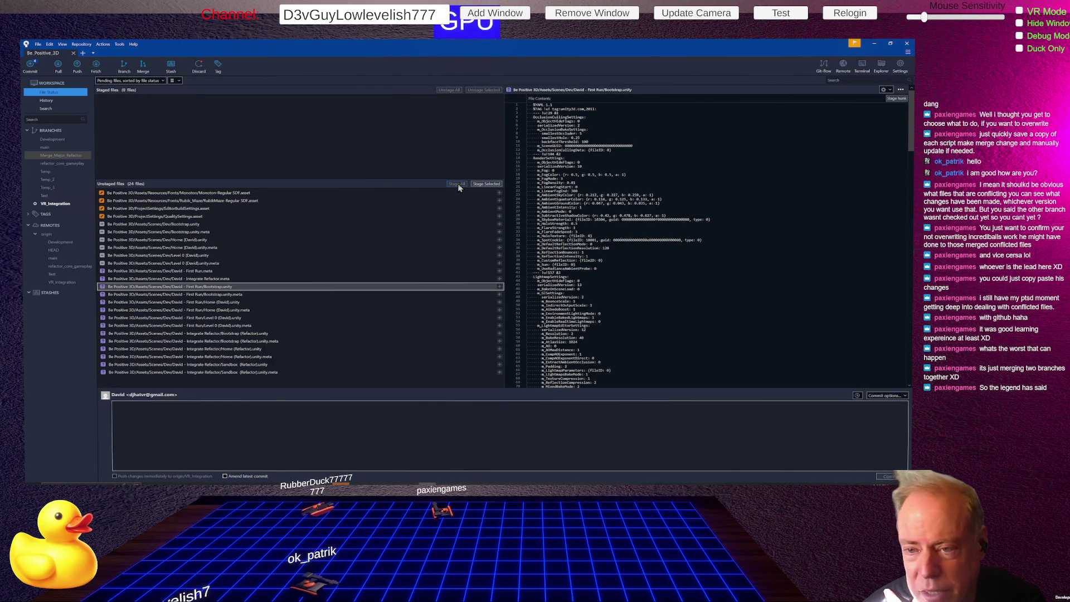
left_click(457, 184)
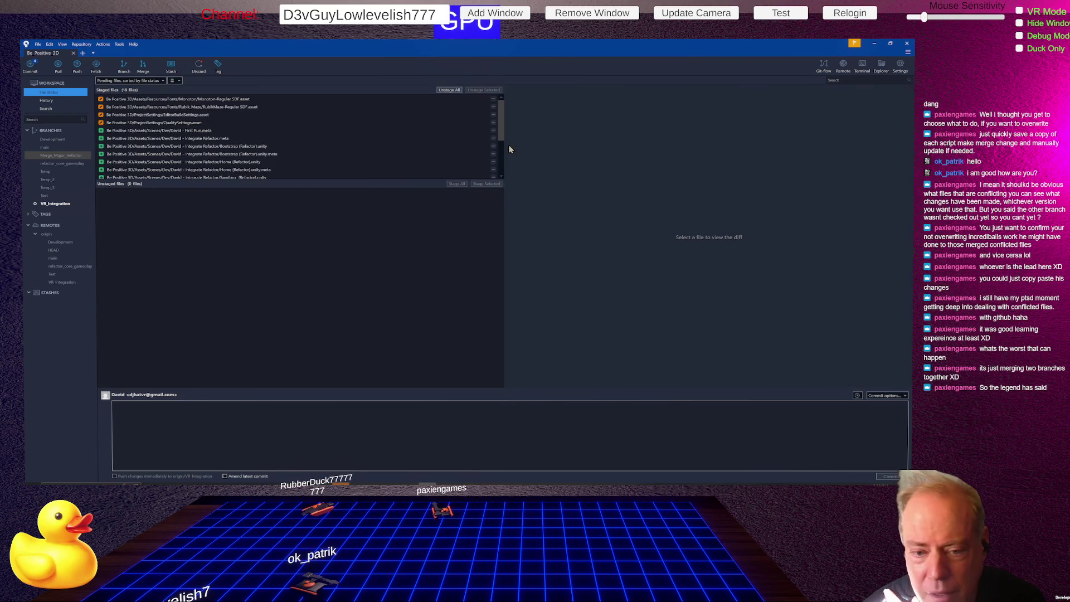
- Review the staged Sandbox (Refactor), First Run scenes and EditorBuildSettings.asset diffs among all 18 files
left_click(301, 177)
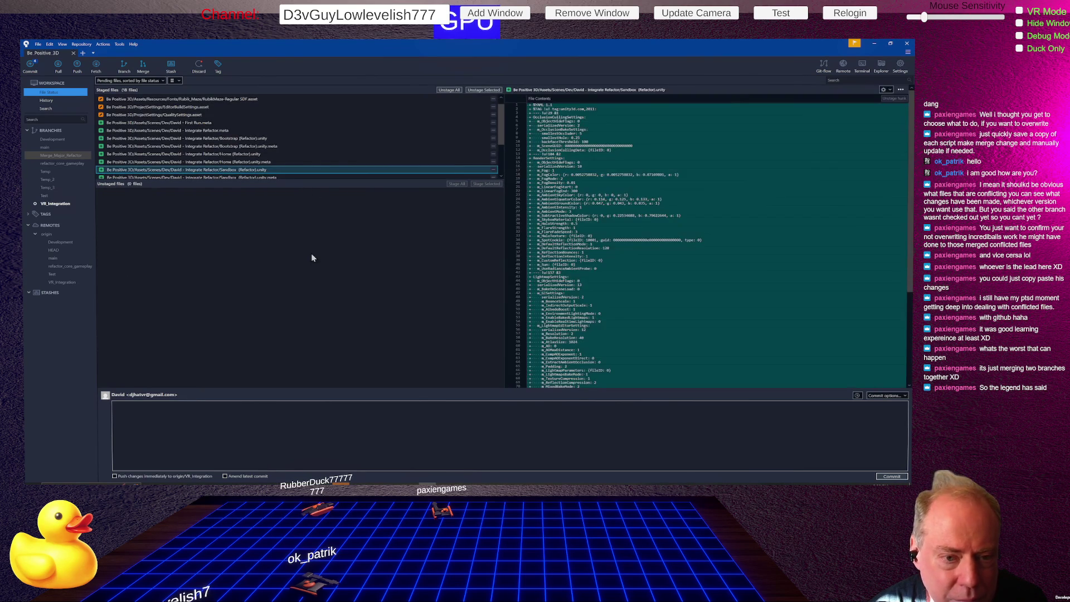
left_click_drag(323, 180, 335, 301)
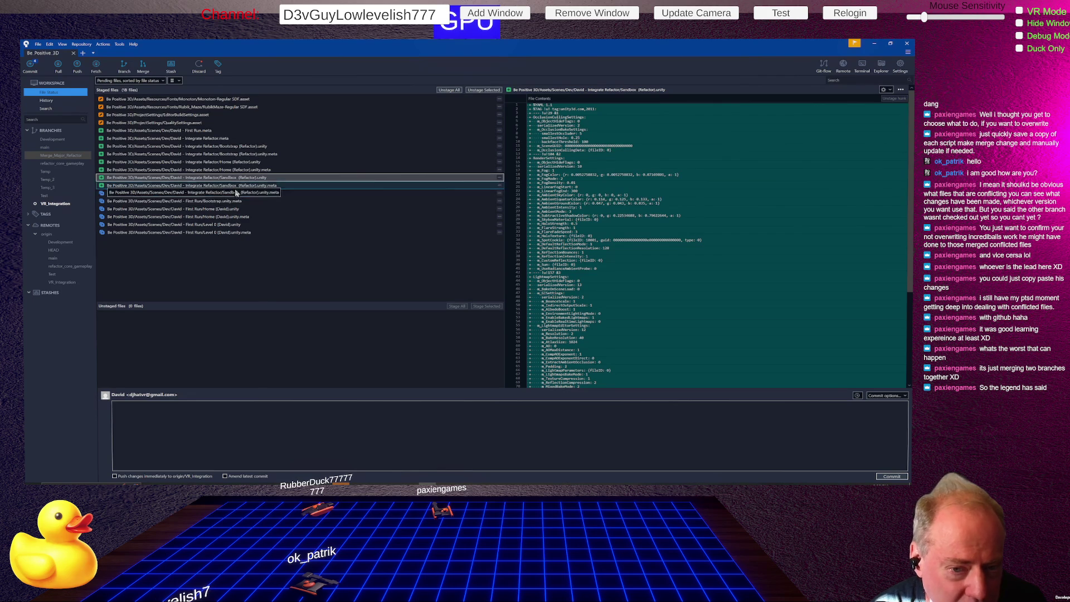
left_click(295, 193)
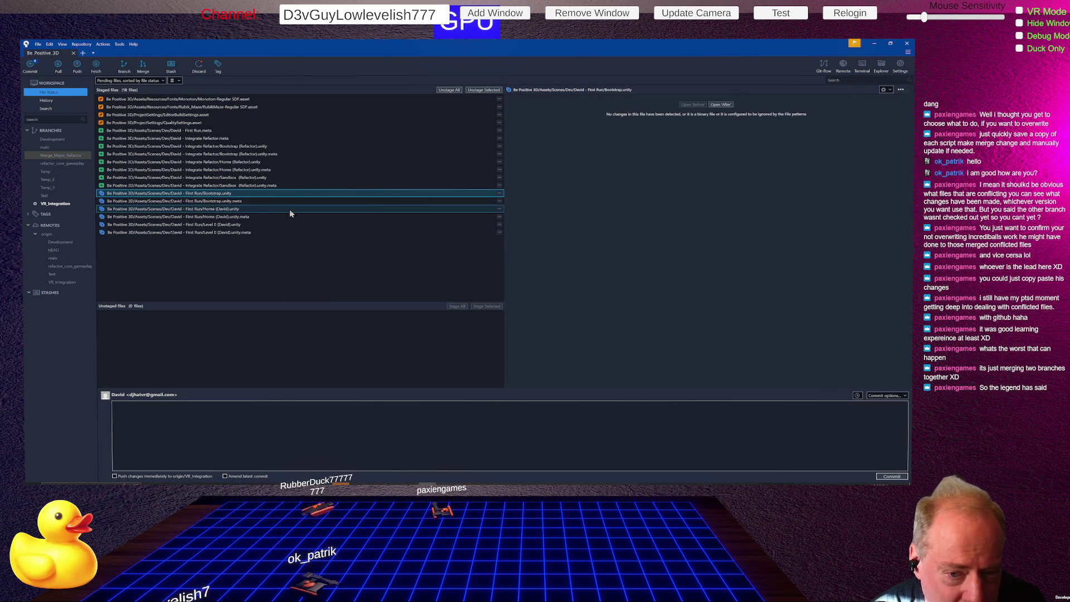
left_click(290, 209)
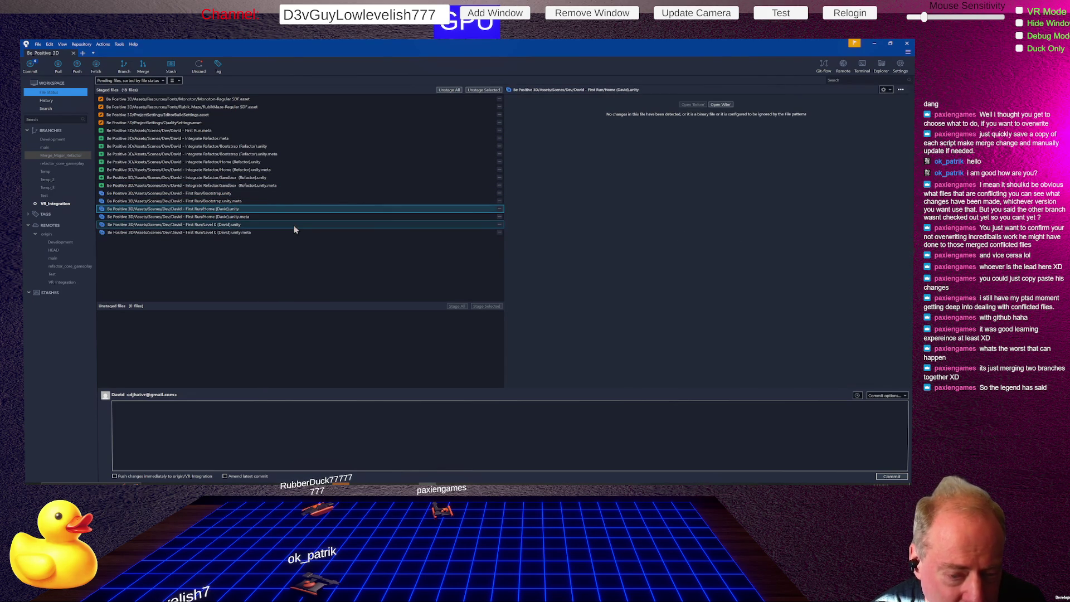
left_click(293, 225)
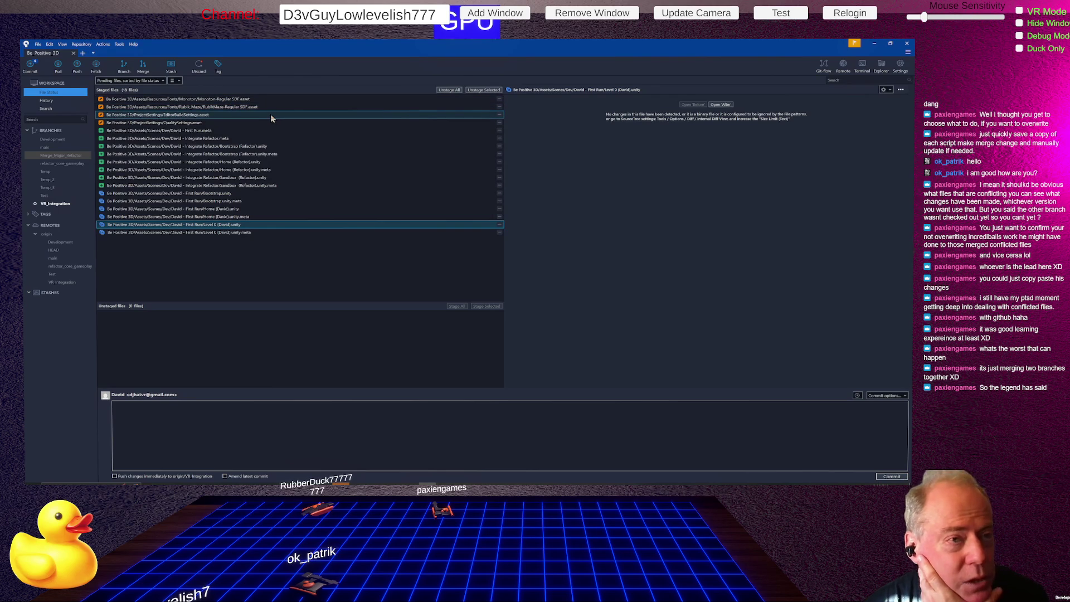
left_click(228, 115)
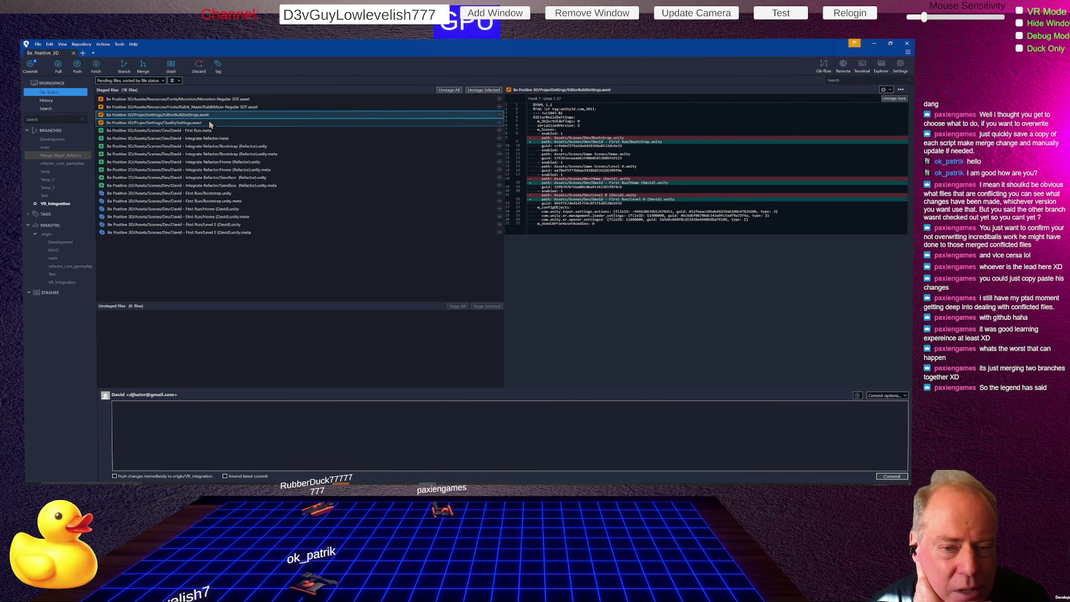
- Inspect QualitySettings.asset, the First Run and Integrate Refactor .meta files, and the three Refactor scenes
left_click(210, 122)
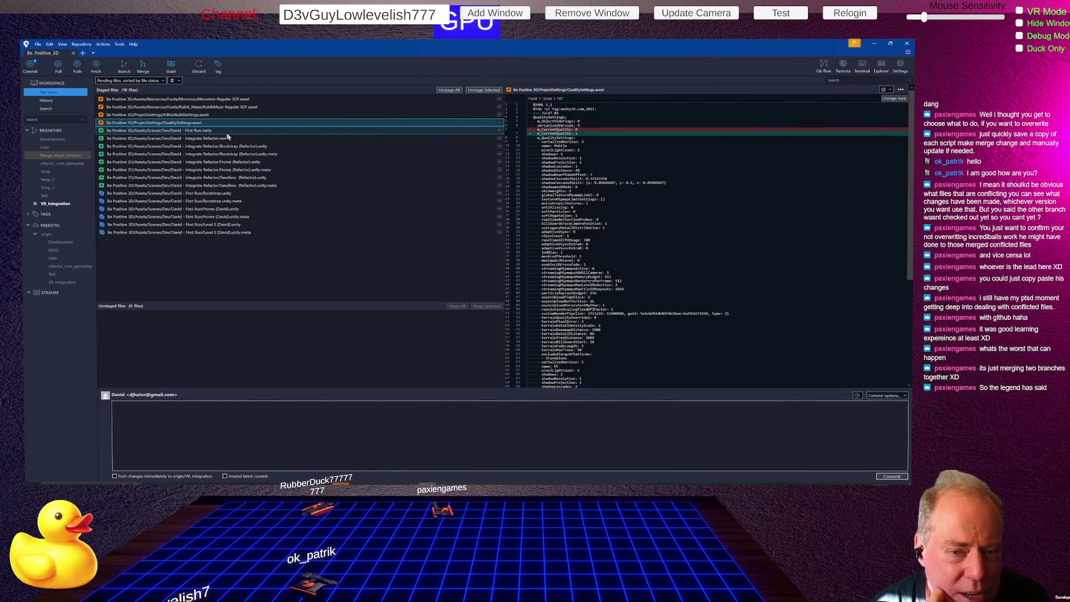
left_click(226, 132)
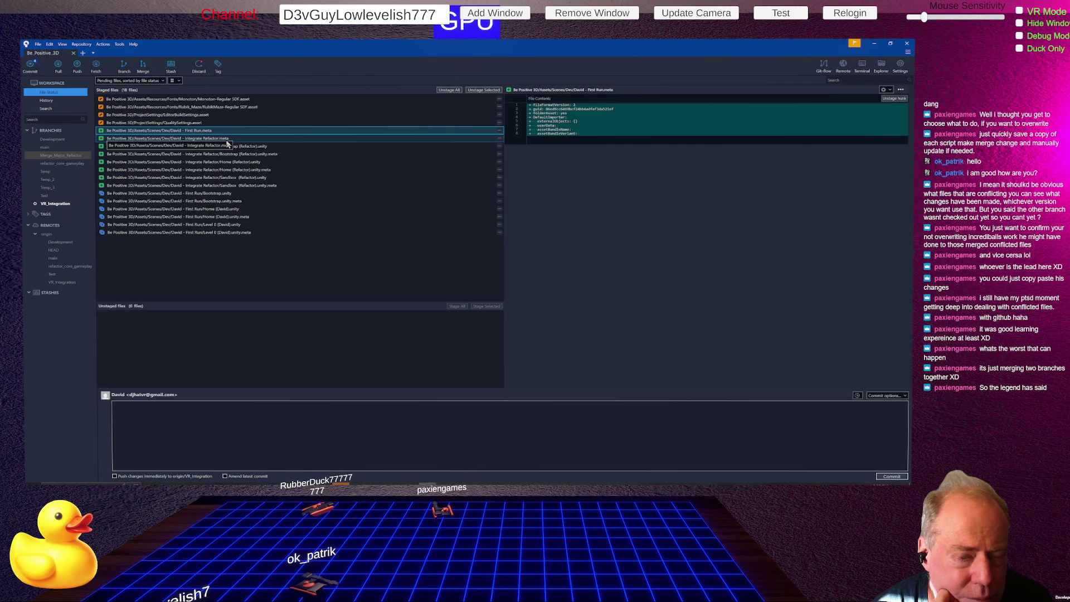
left_click(226, 140)
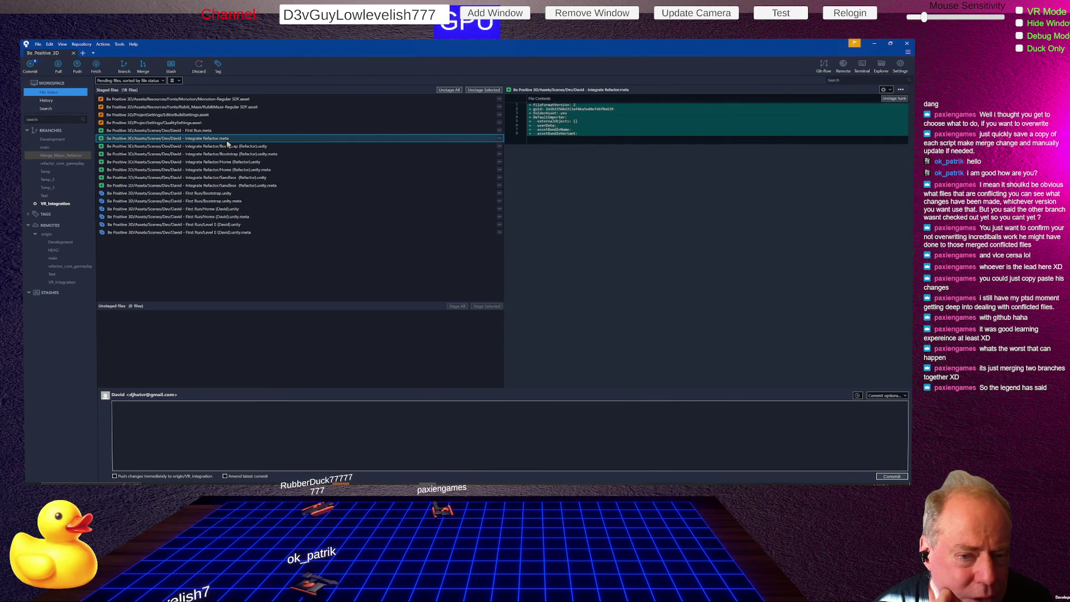
left_click(271, 146)
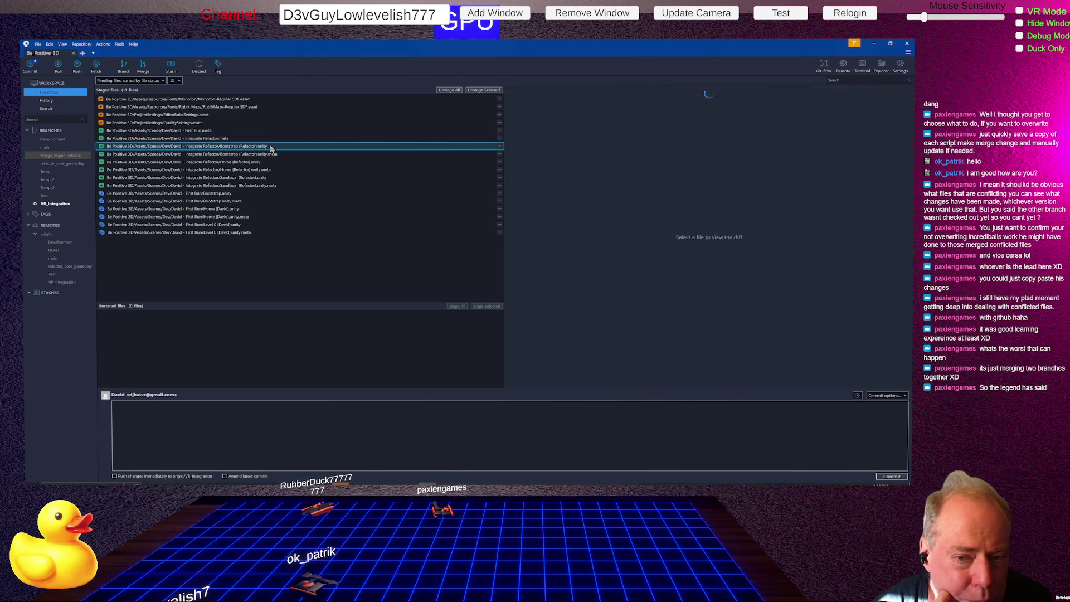
left_click(257, 162)
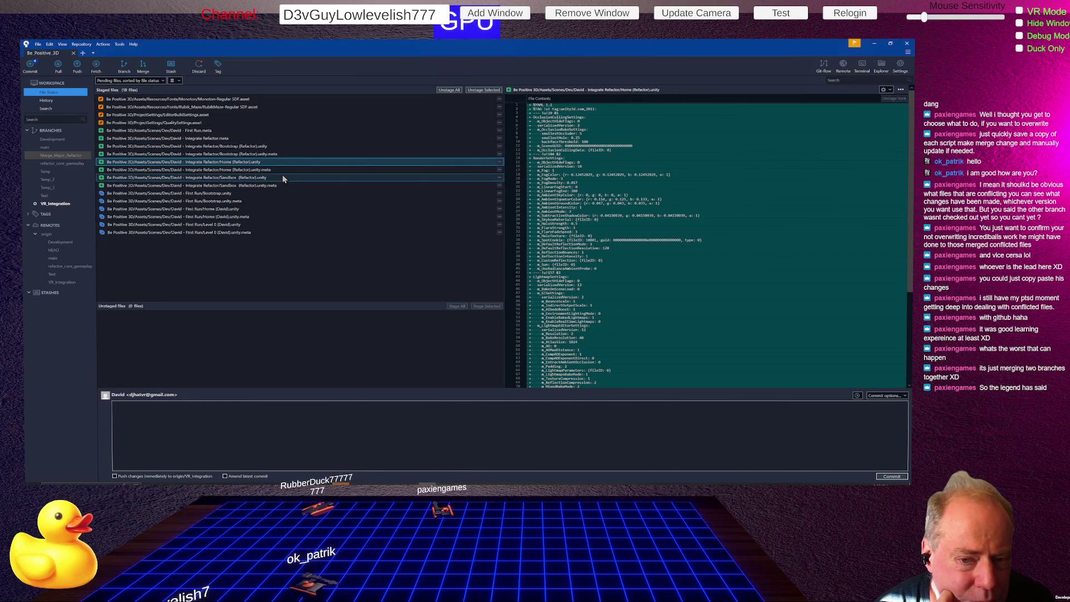
left_click(269, 179)
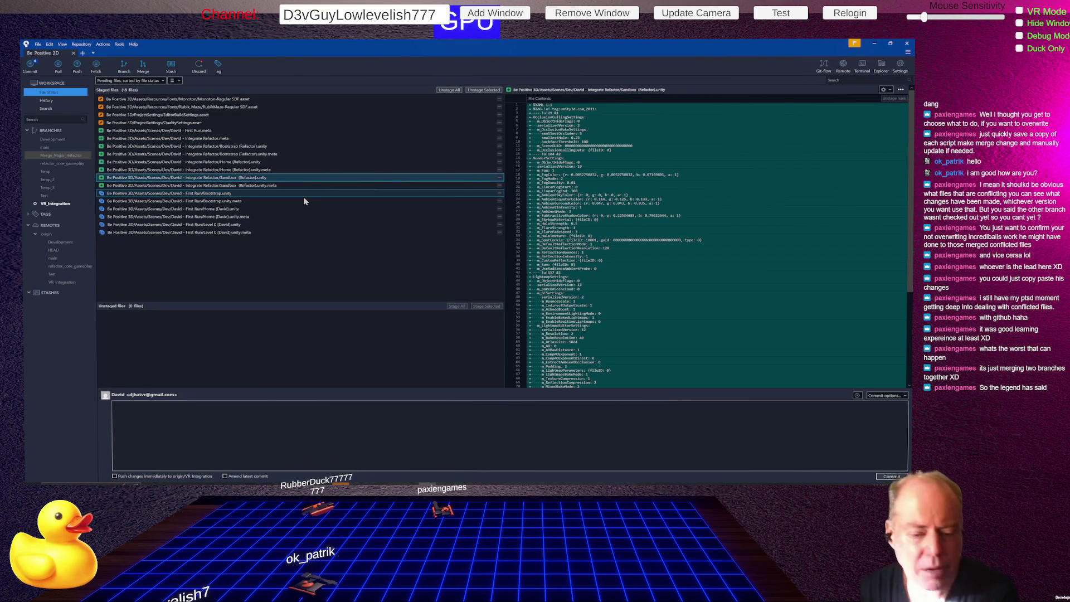
- Write the commit message lines Added Folders, Renamed Scenes, Copied Scenes and Move Files
left_click(404, 422)
type("Move Files")
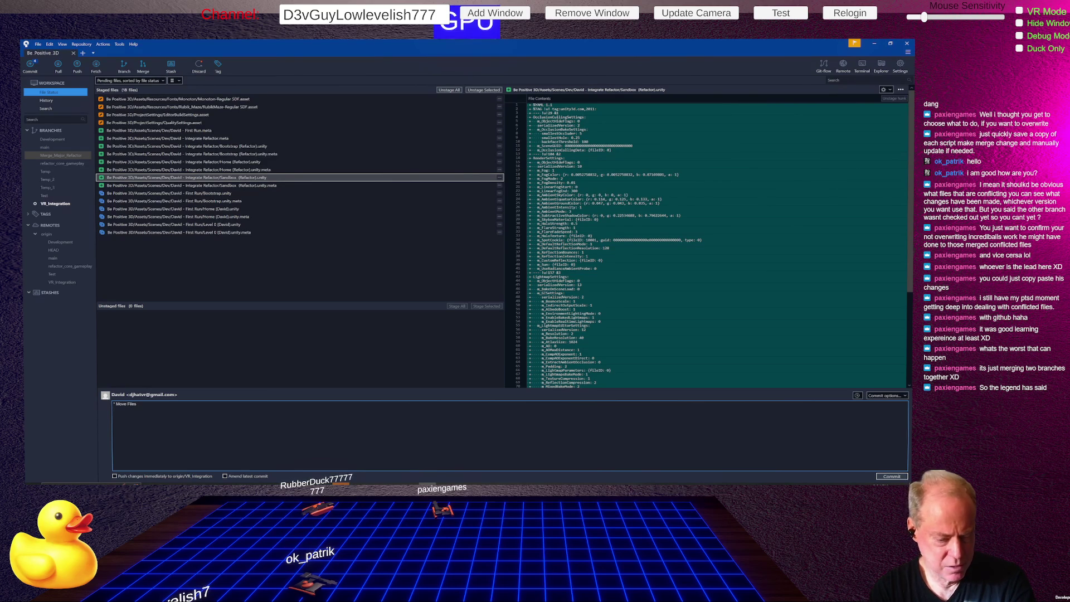
key("Return")
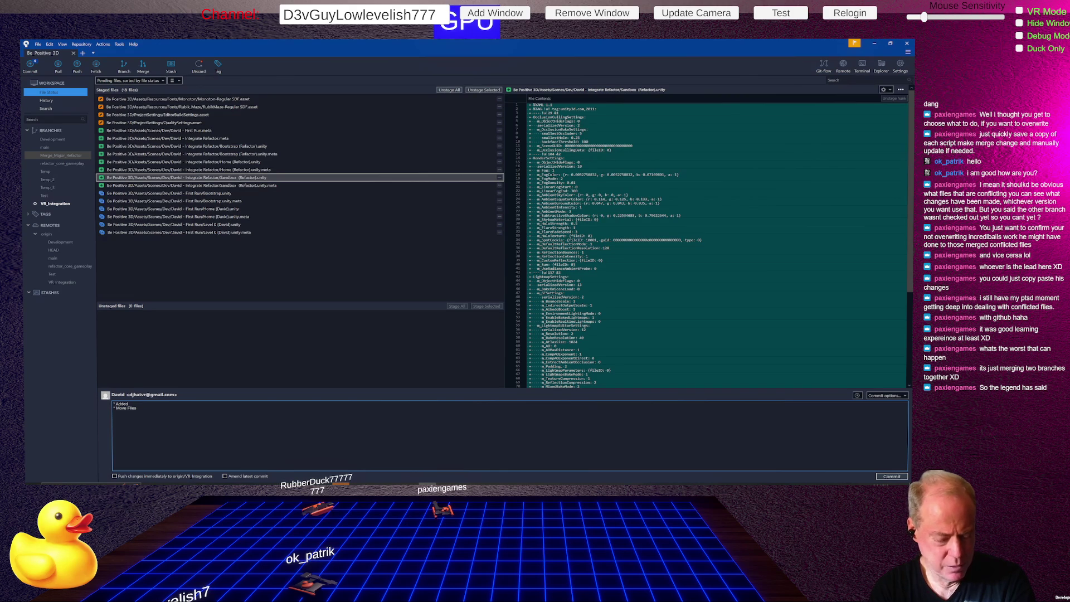
key("Return")
type("* Renamed Scenes")
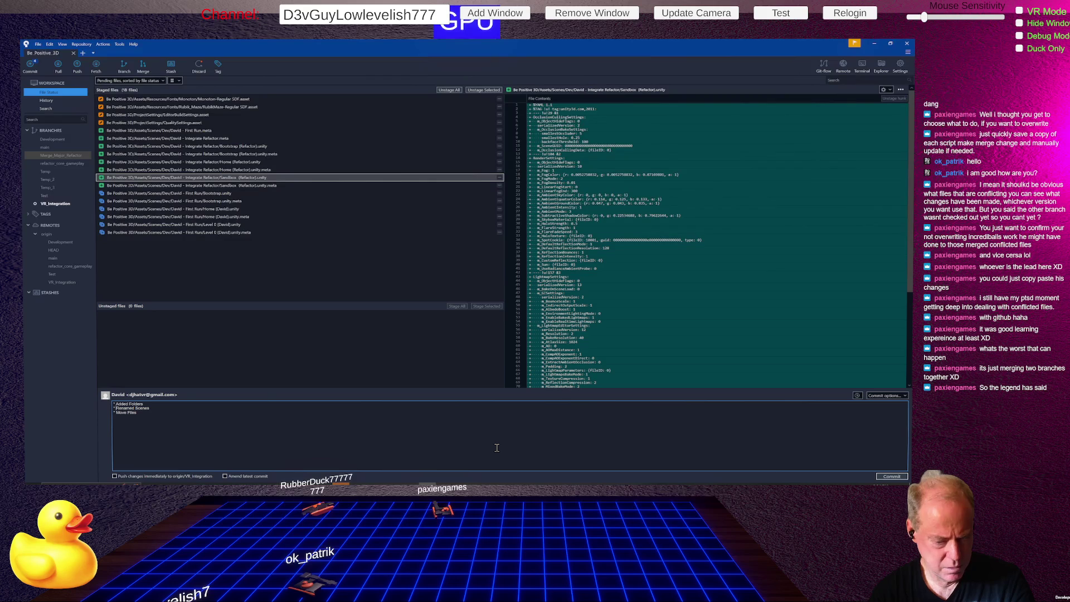
key("Return")
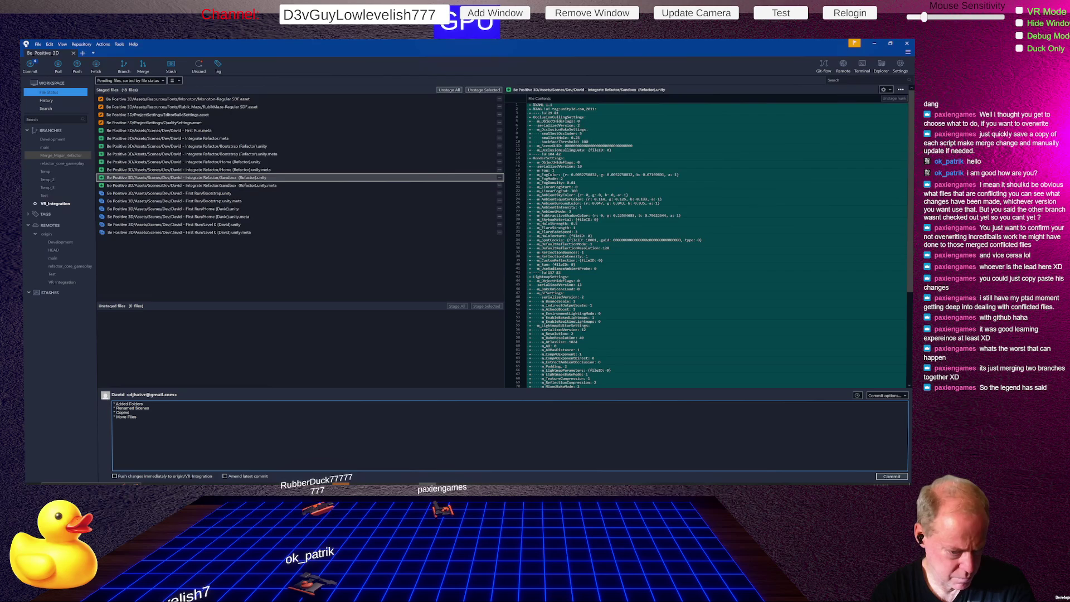
type(" Scenes")
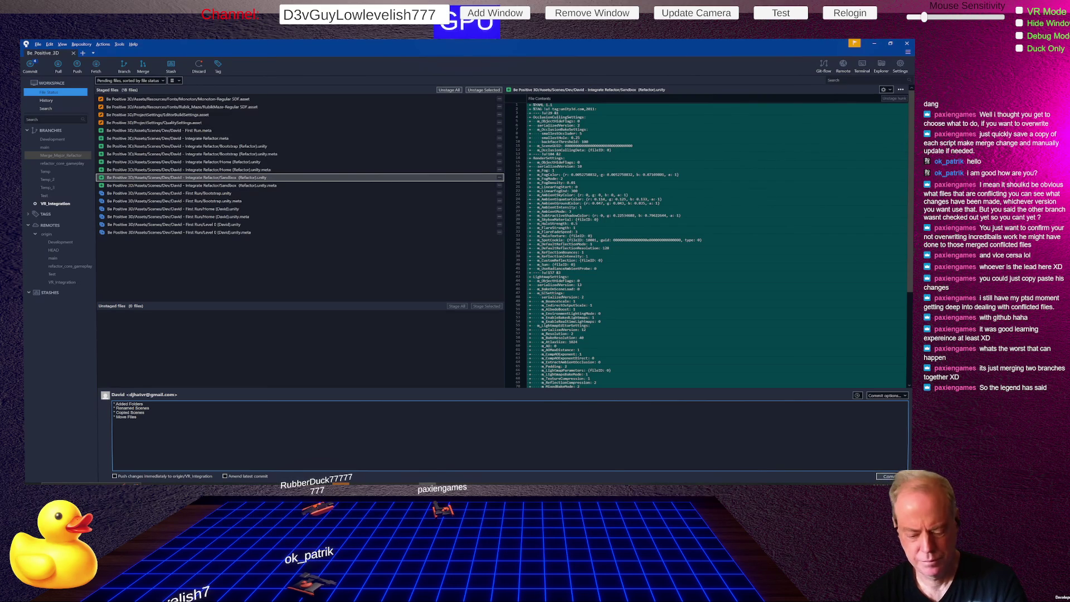
key("alt+Tab")
- Begin a 'copied' search in a new Chrome tab, abandon it, and return to Sourcetree
left_click(843, 46)
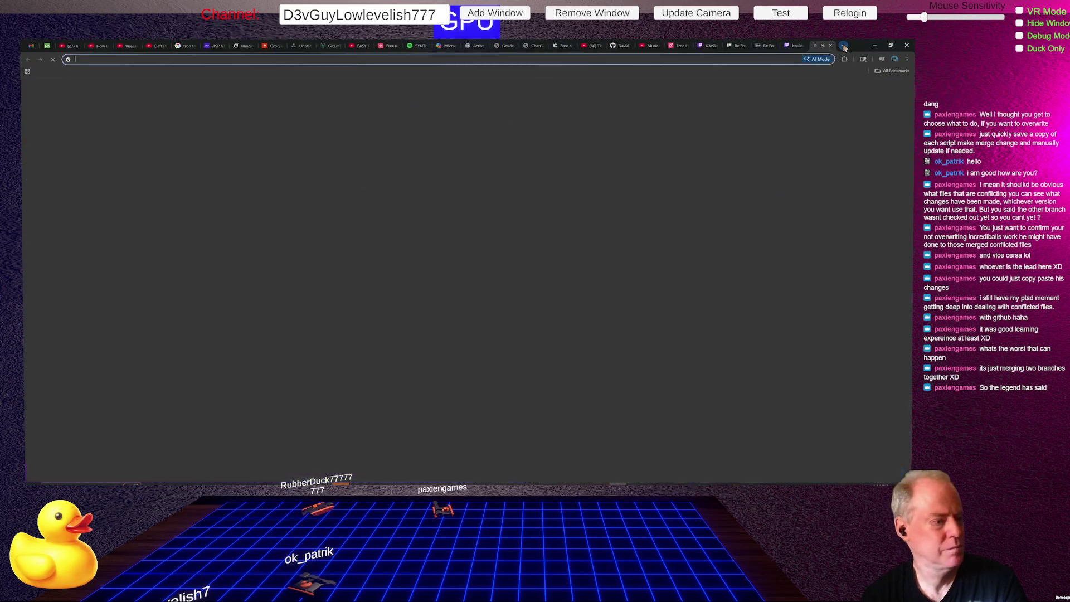
type("copied")
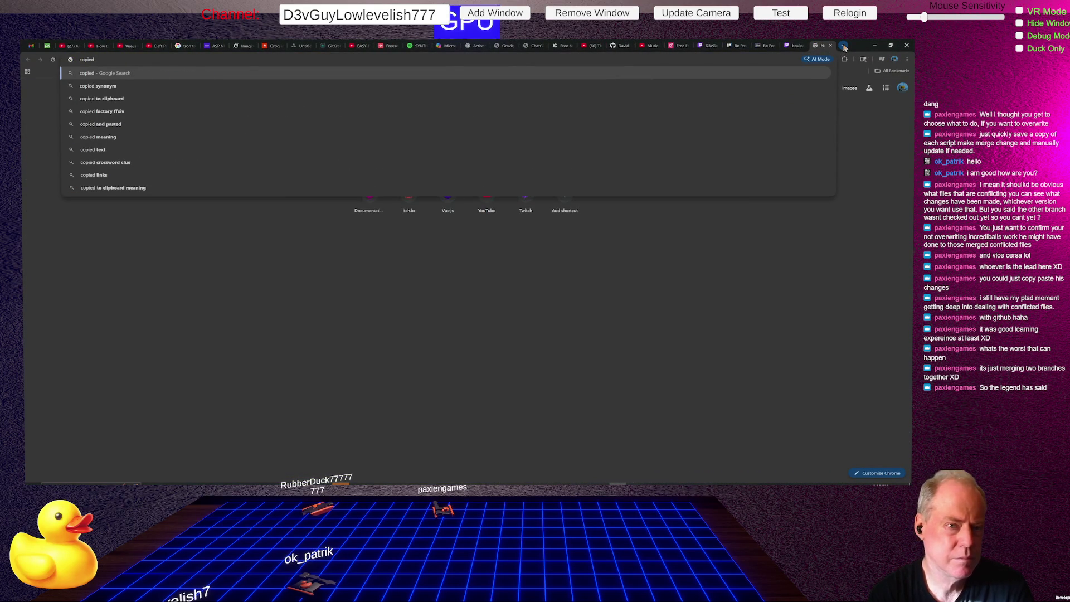
key("Escape")
key("alt+Tab")
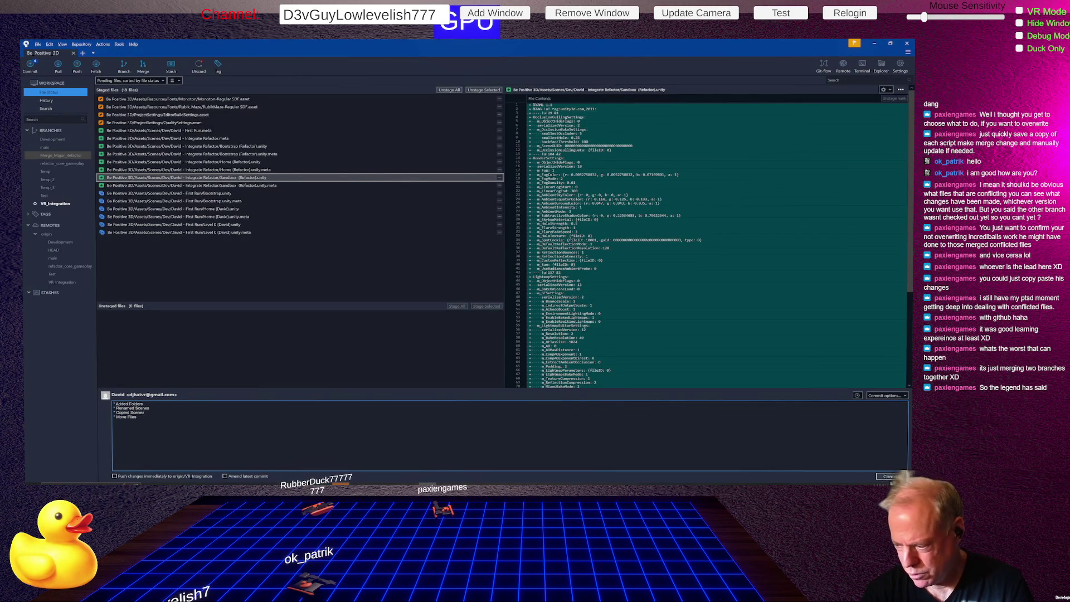
- Inspect the Merge_Major_Refactor merge commit in the history view, then bring up the push dialog
key("ctrl+2")
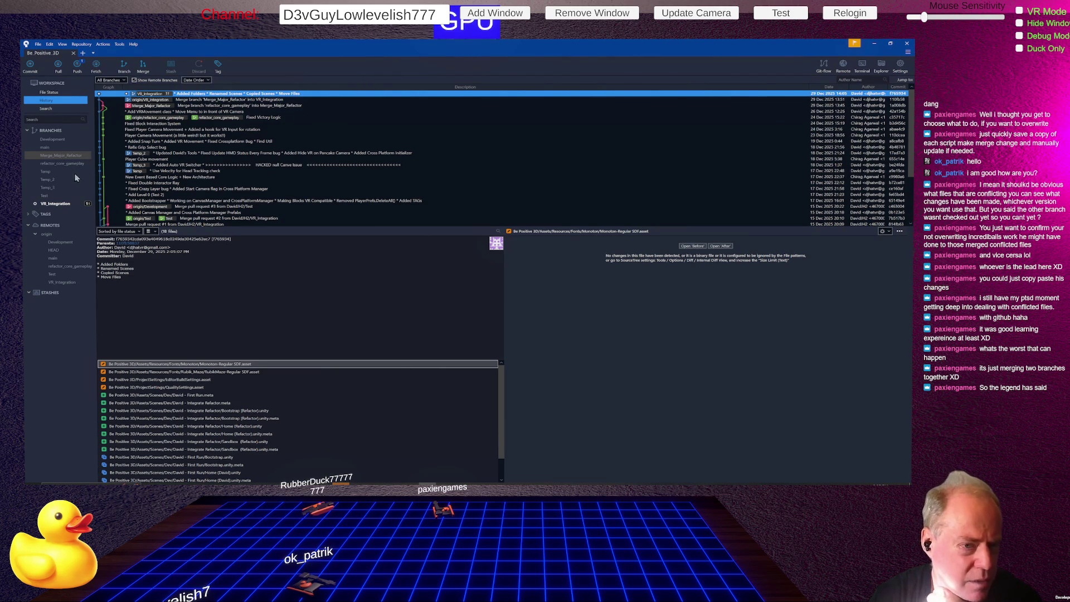
left_click(54, 157)
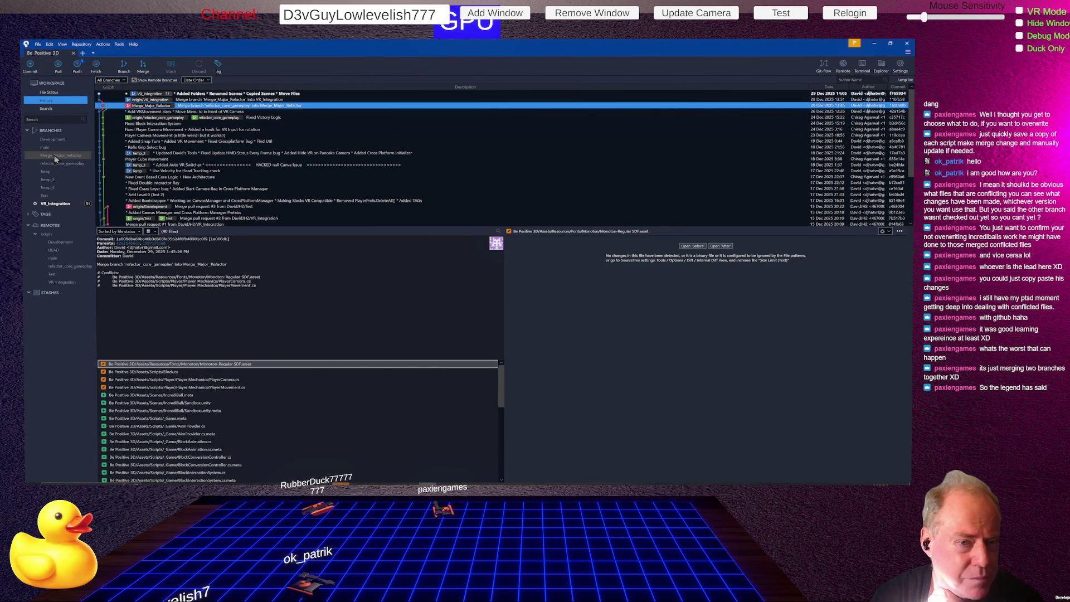
right_click(55, 158)
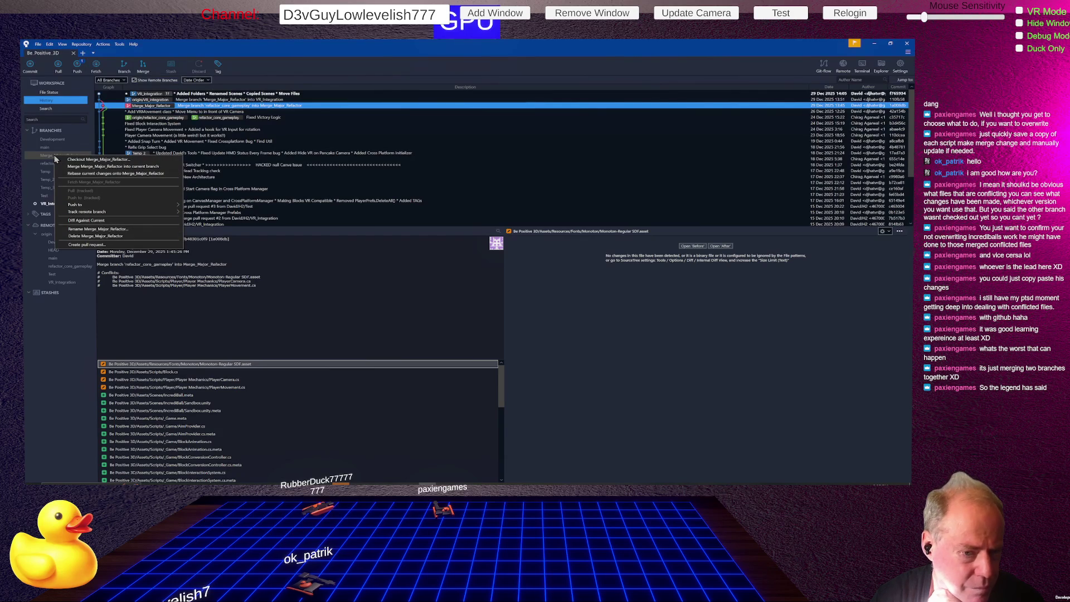
left_click(111, 240)
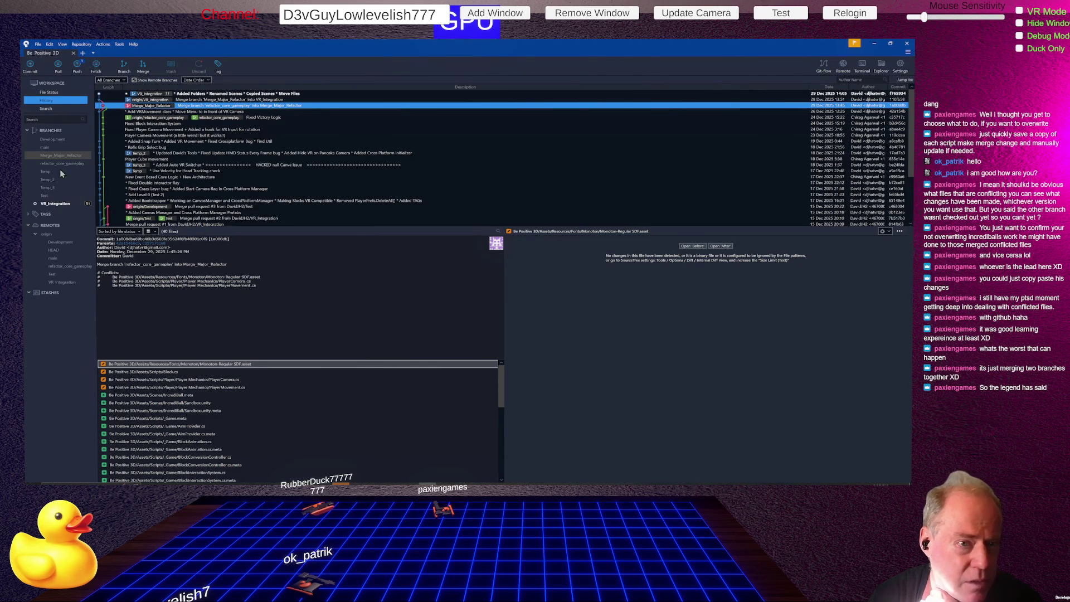
left_click(78, 67)
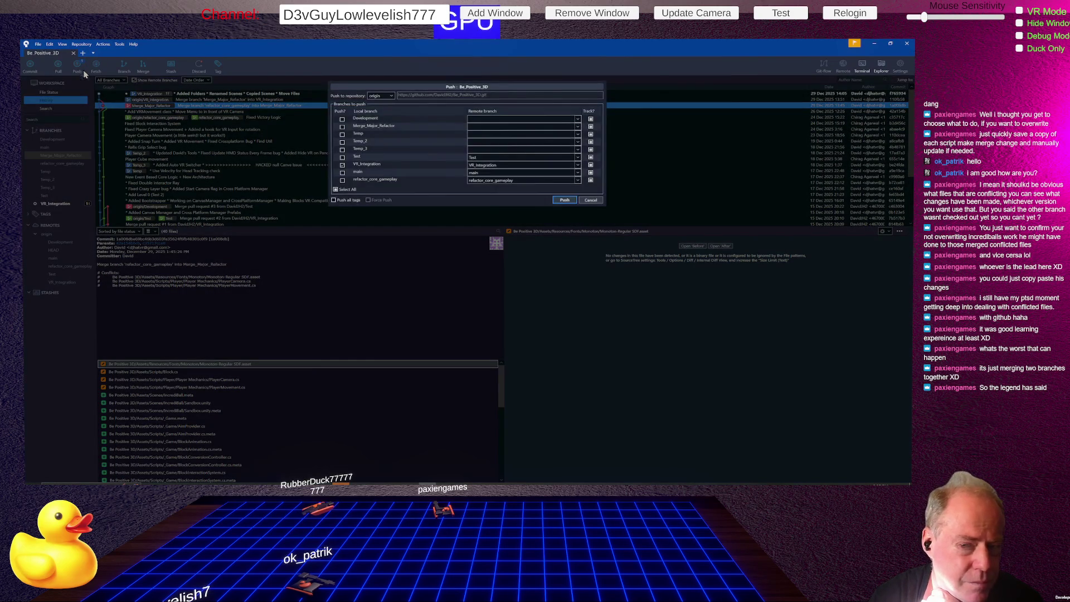
- Push the local branches to origin and show VR_Integration's latest 'Added Folders…' commit
left_click(566, 203)
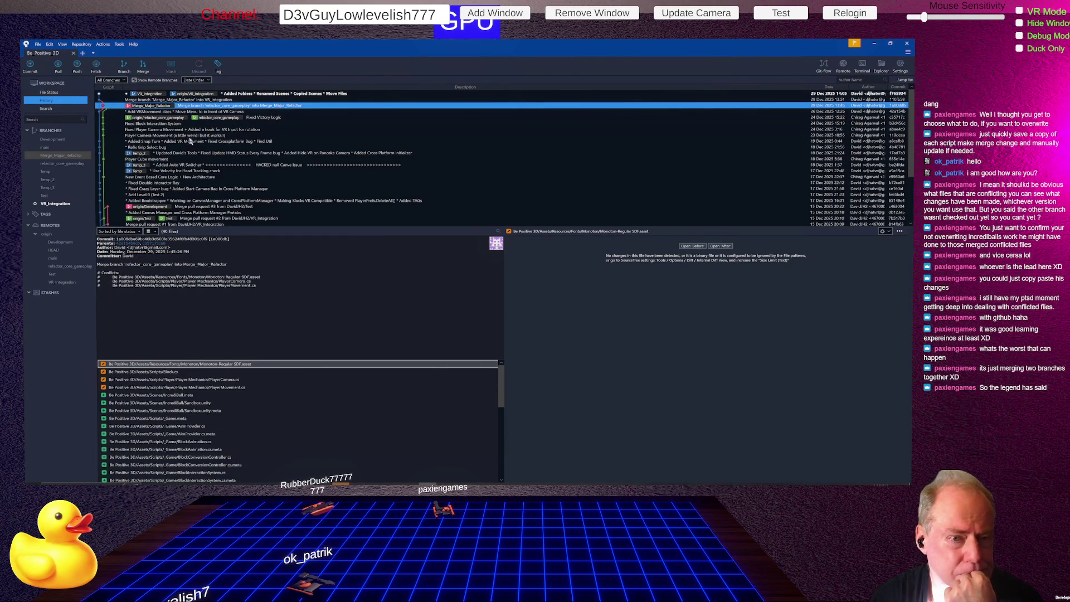
left_click(62, 203)
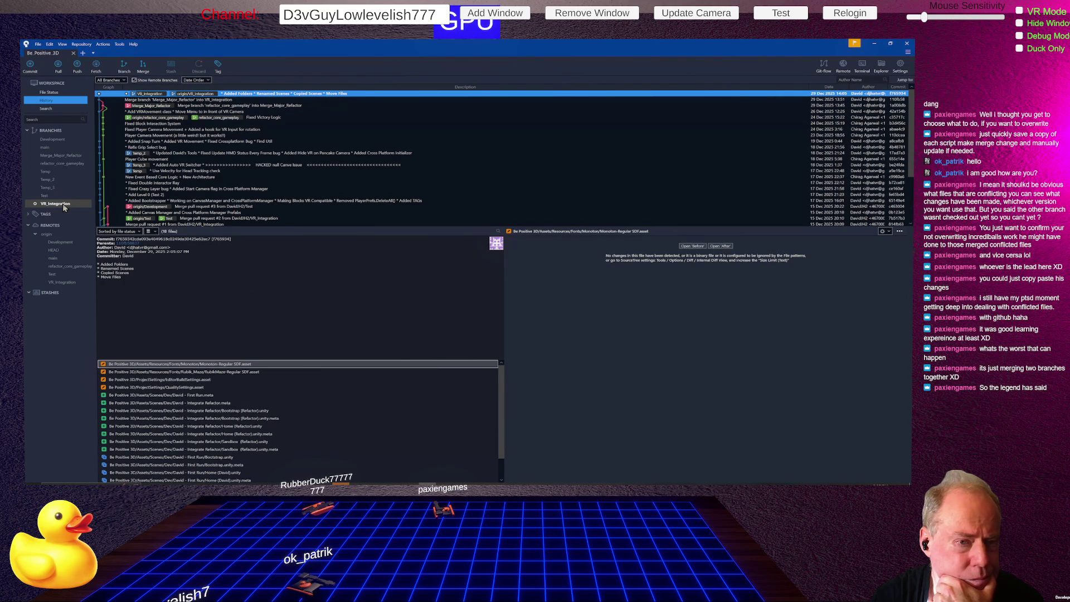
- Select Merge_Major_Refactor to show its merge commit, then cancel its branch actions menu
right_click(69, 156)
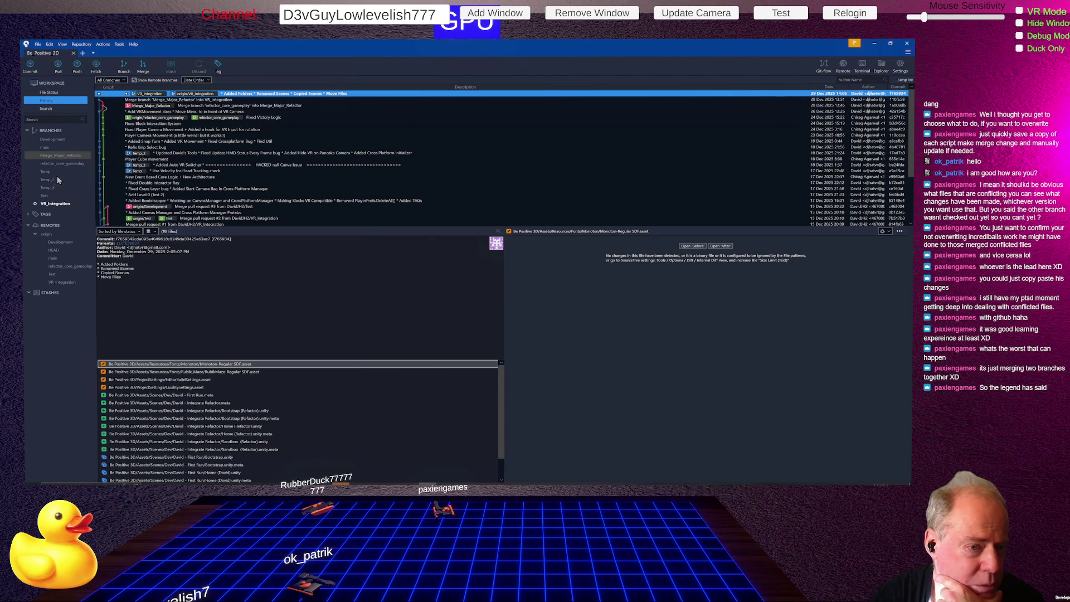
left_click(59, 156)
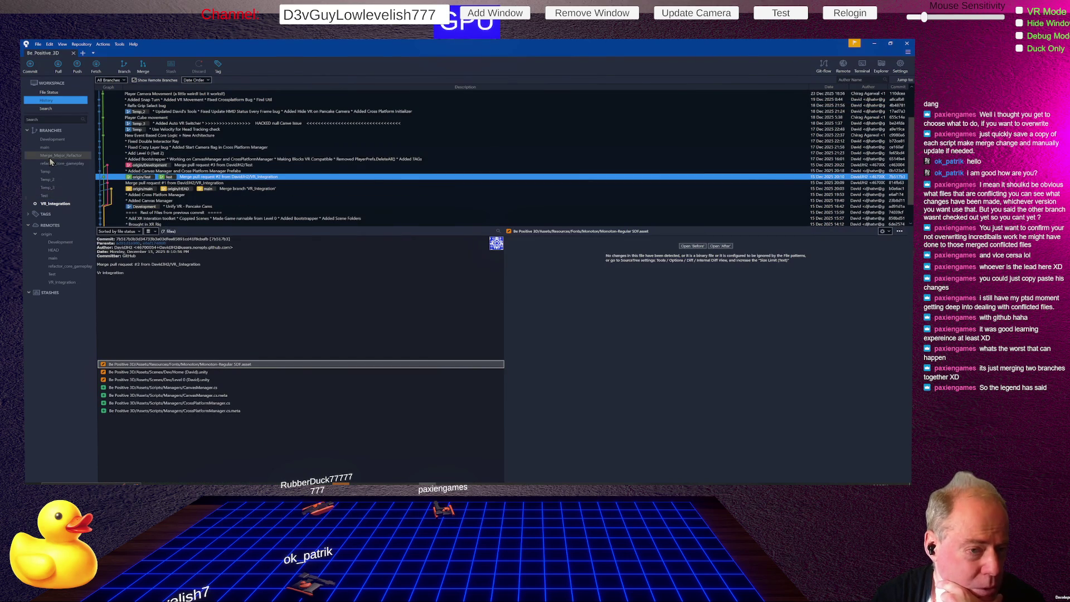
left_click(49, 157)
right_click(49, 158)
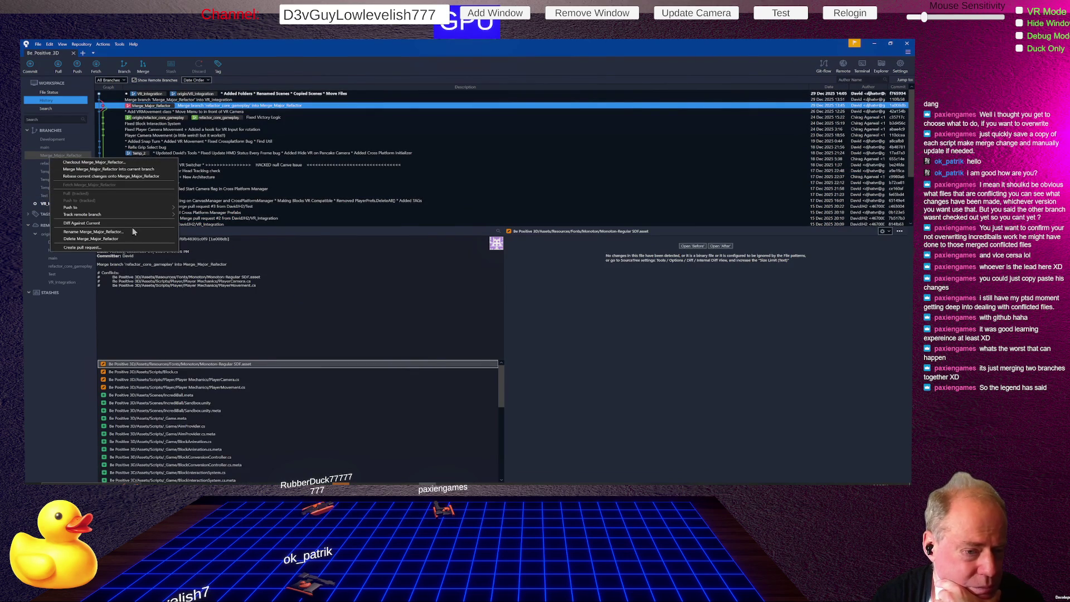
key("Escape")
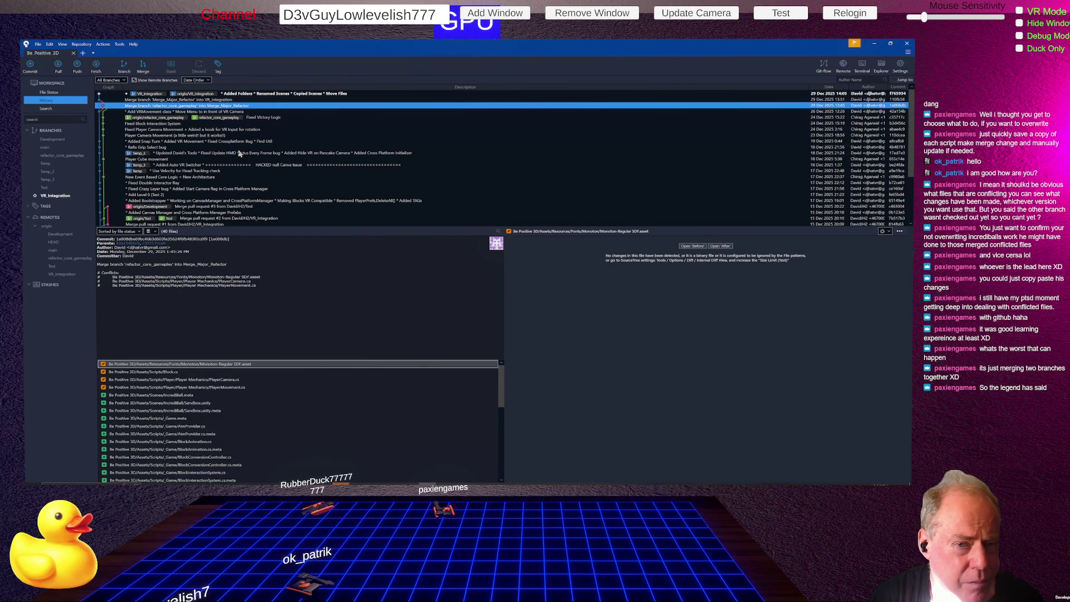
- Review the Fixed Block Interaction and Fixed Victory Logic commits, then delete the Temp branch
left_click(198, 123)
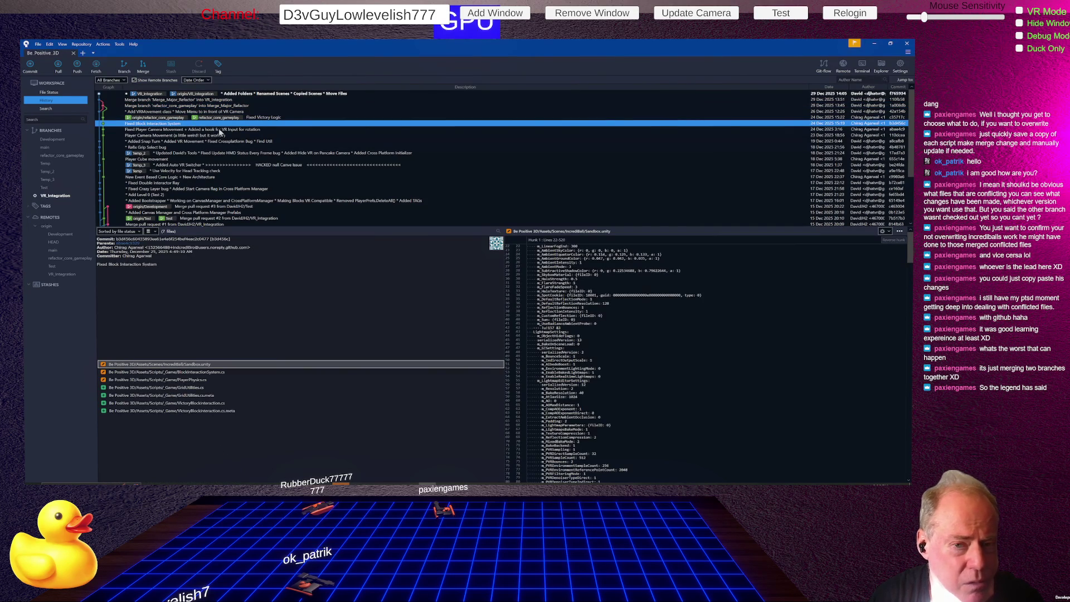
left_click(220, 119)
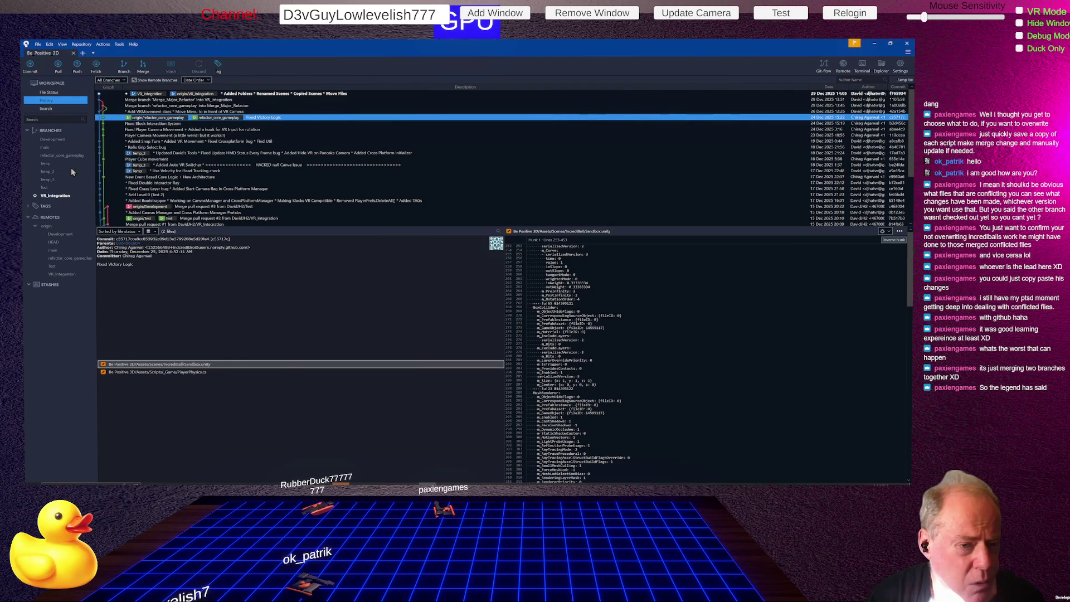
left_click(54, 164)
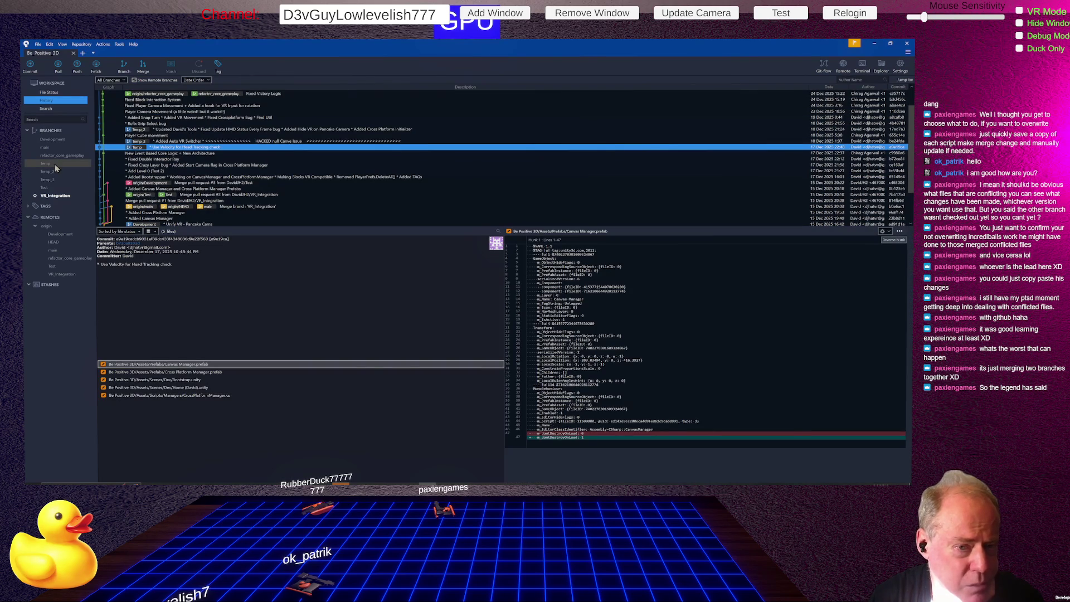
right_click(50, 166)
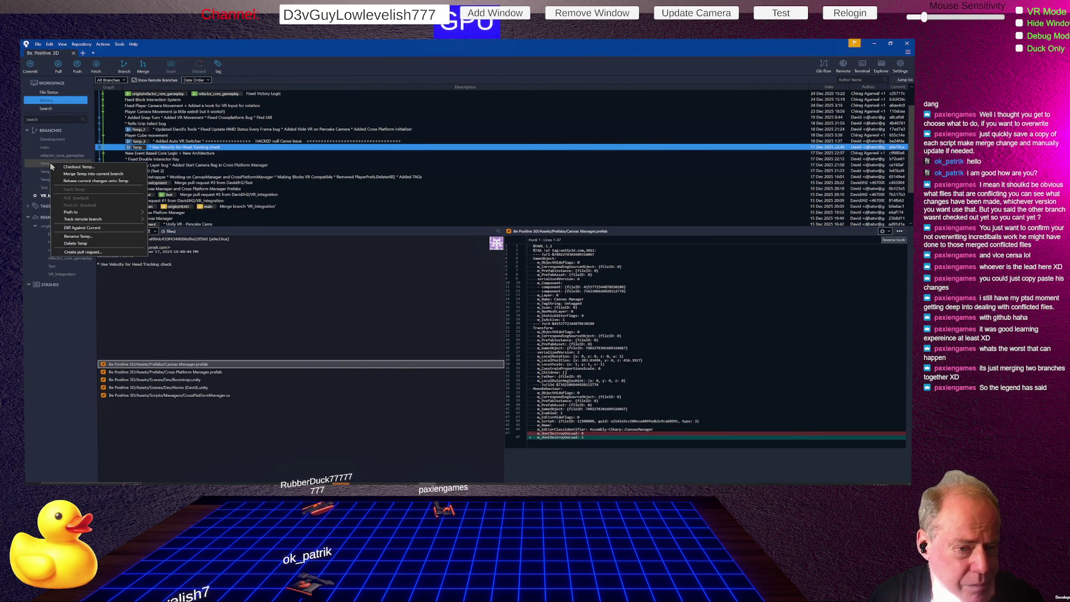
left_click(86, 244)
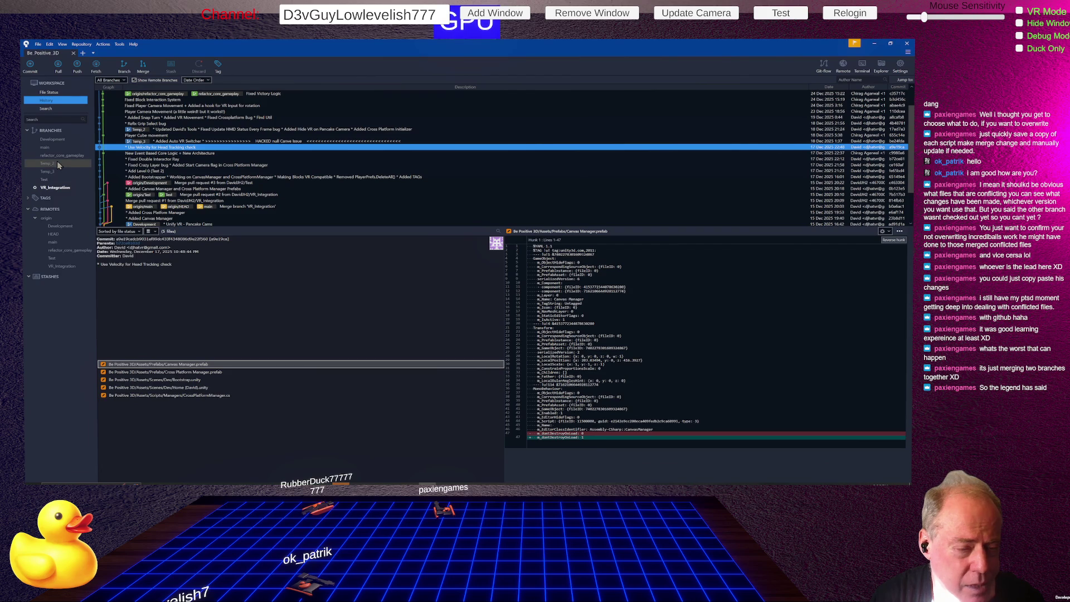
- Delete the local Temp_2, Test and Temp_3 branches, leaving the remote Test branch alone
right_click(57, 163)
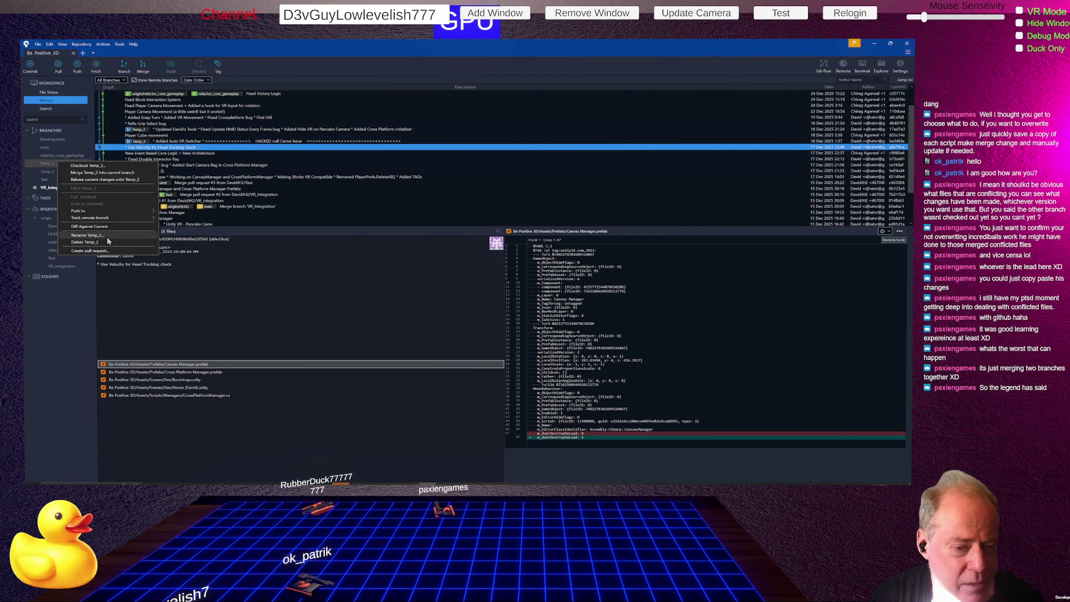
left_click(92, 242)
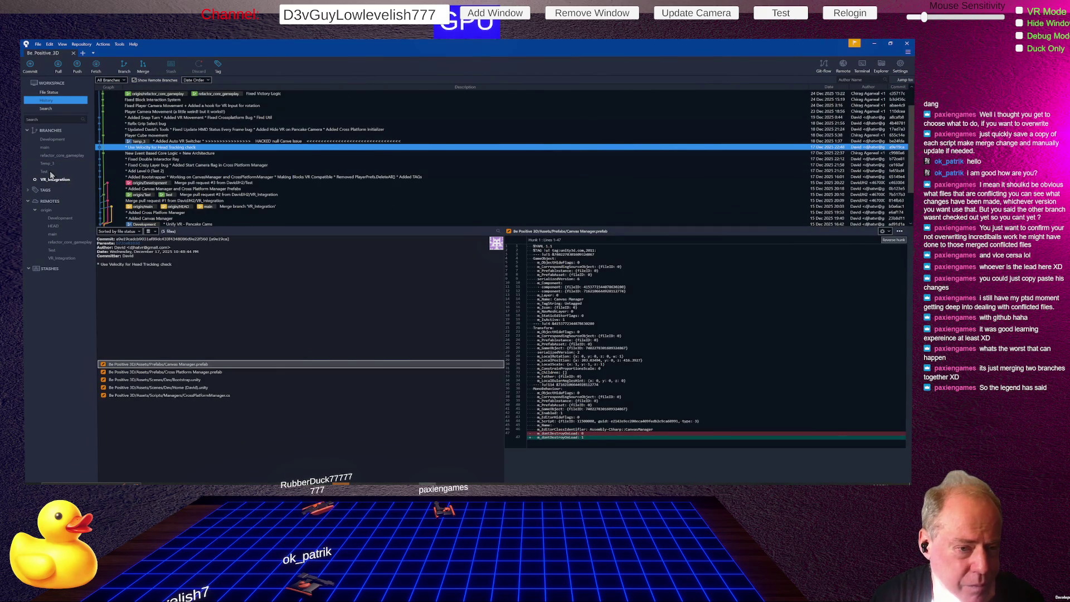
right_click(51, 174)
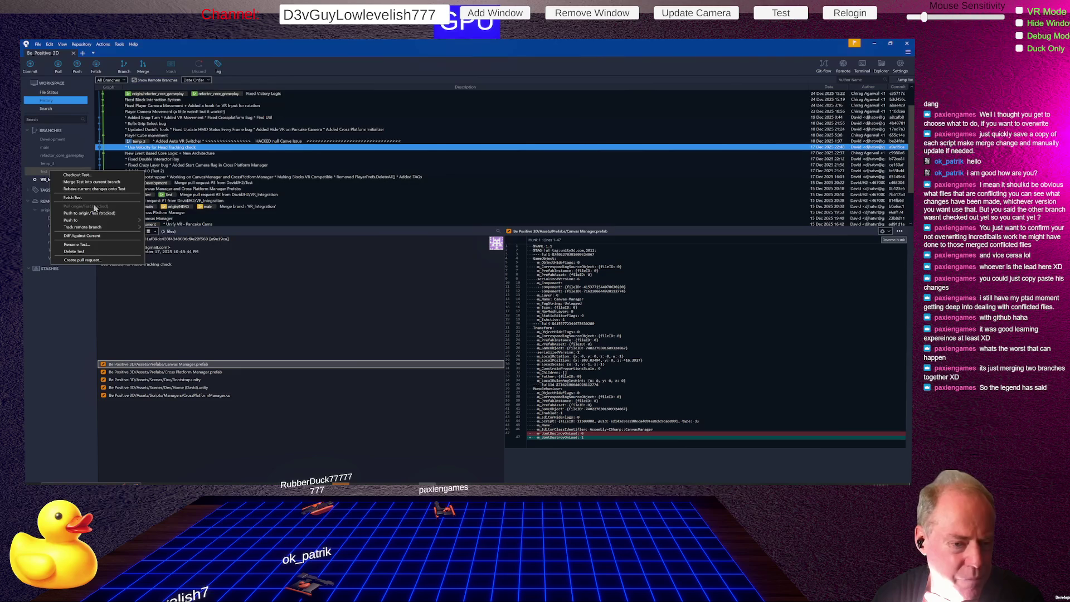
left_click(80, 251)
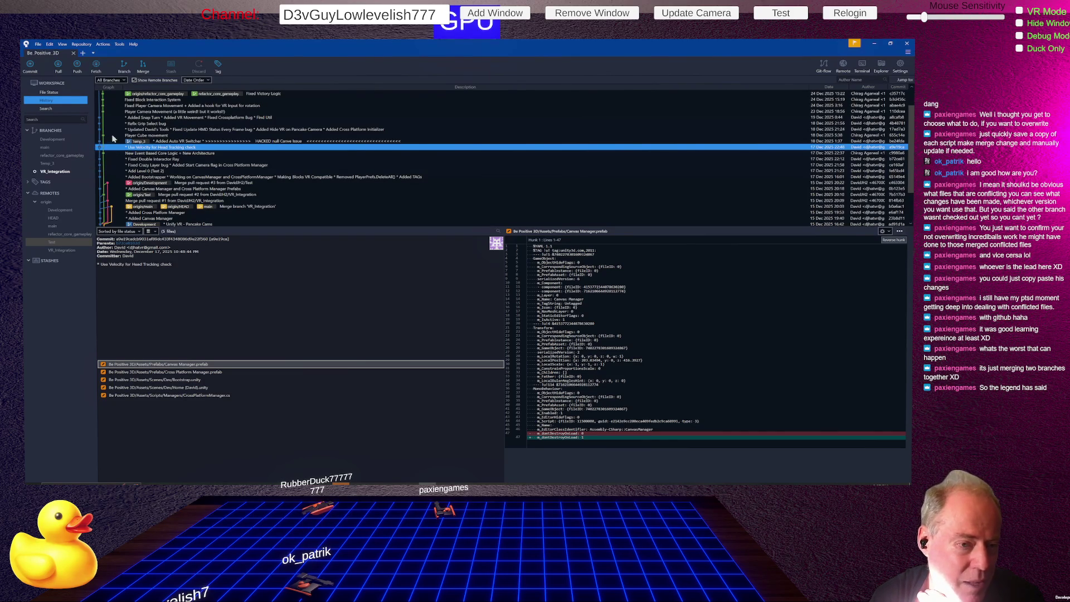
right_click(58, 164)
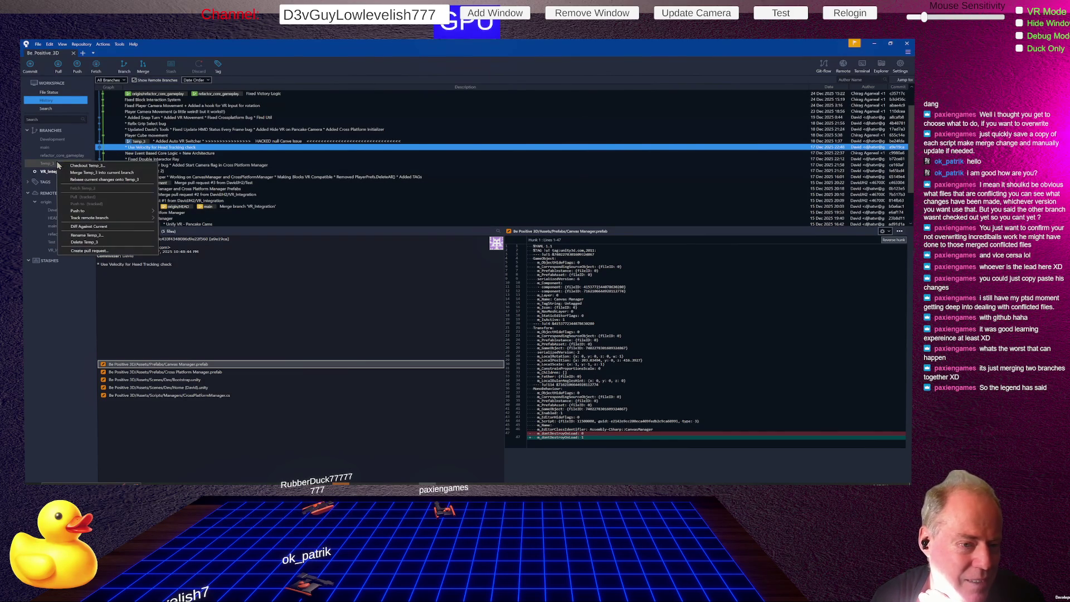
left_click(105, 245)
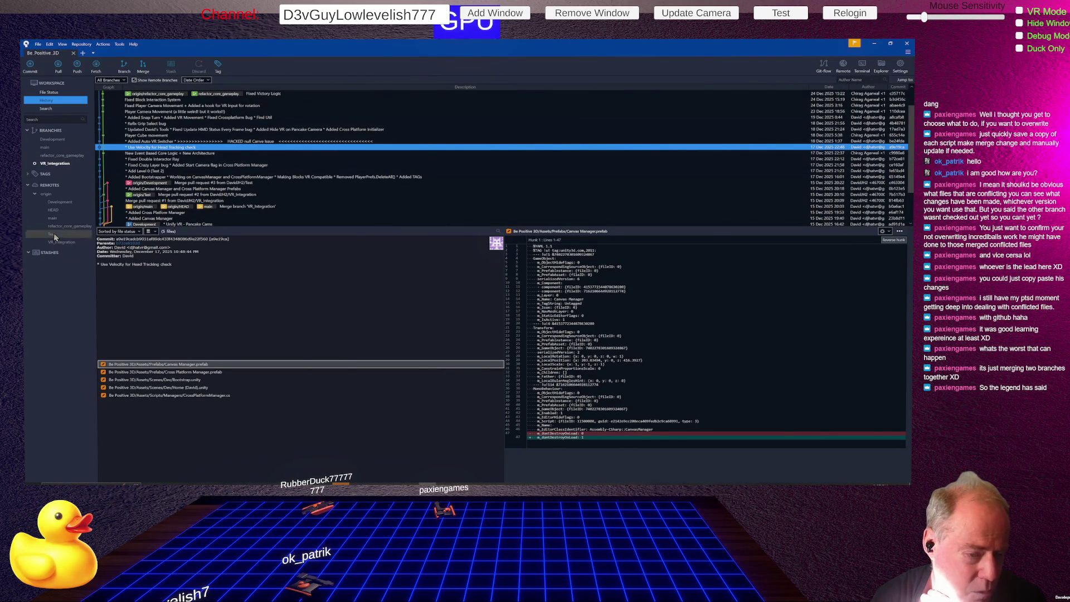
right_click(53, 234)
key("Escape")
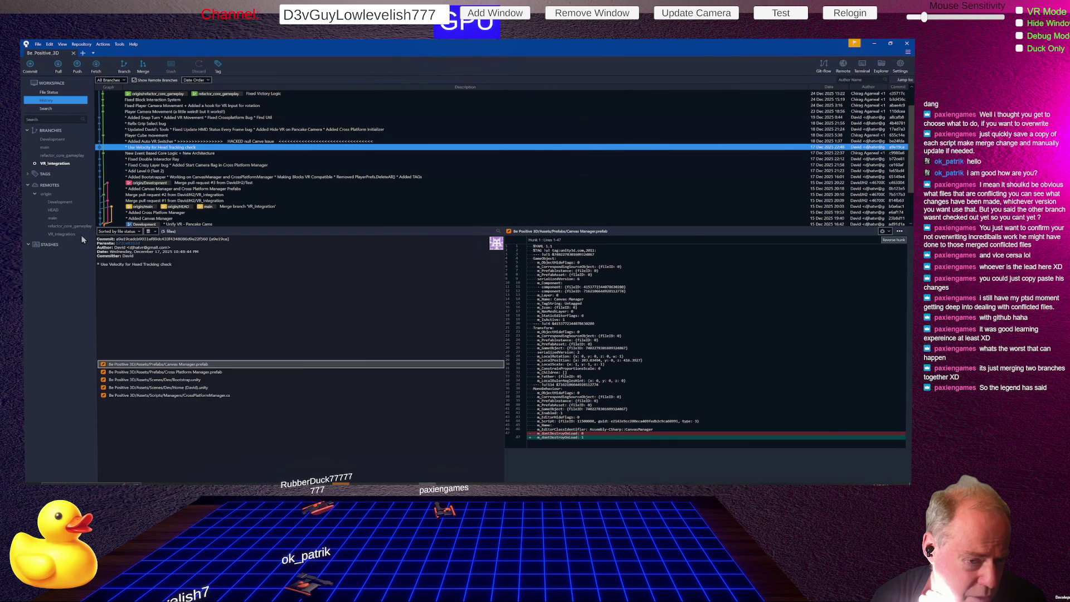
- Fix the pull request title's capitalisation so it reads 'VR Integration'
scroll(272, 181, "up", 2)
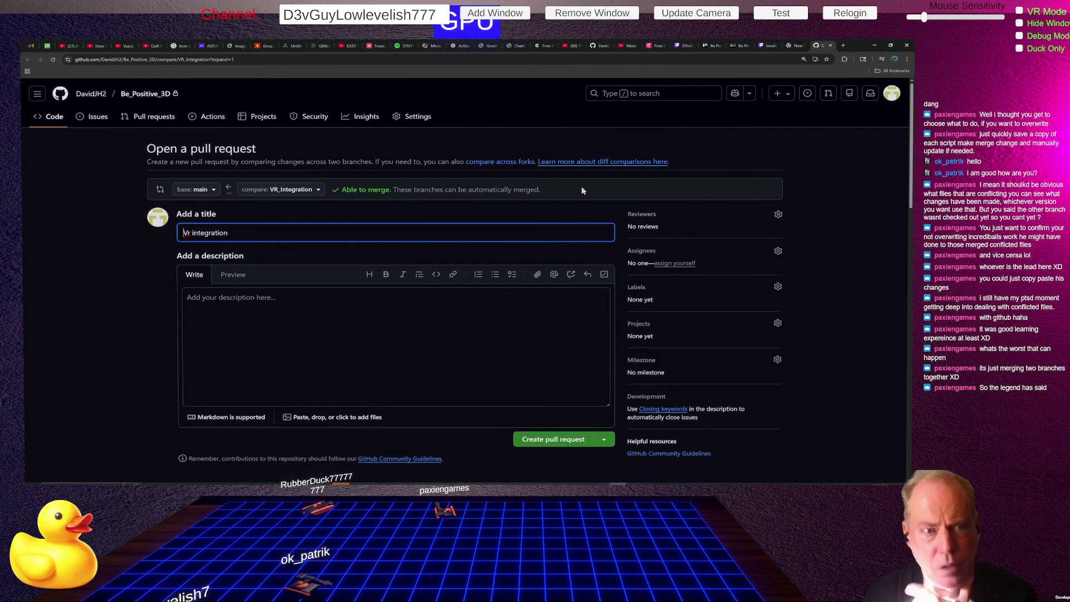
key("ctrl+minus")
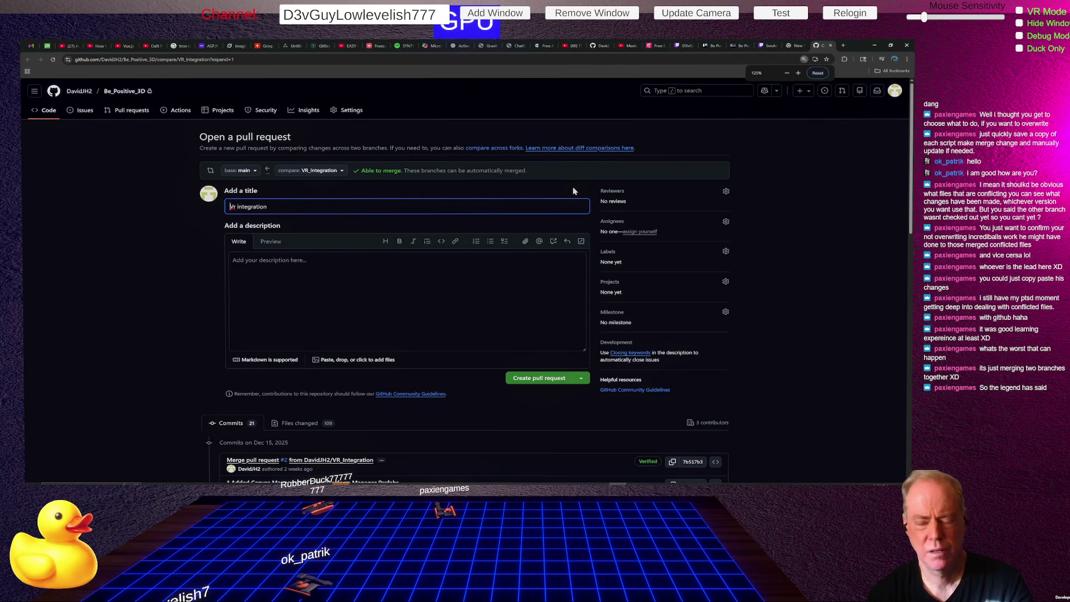
key("ctrl+minus")
key("ctrl+minus")
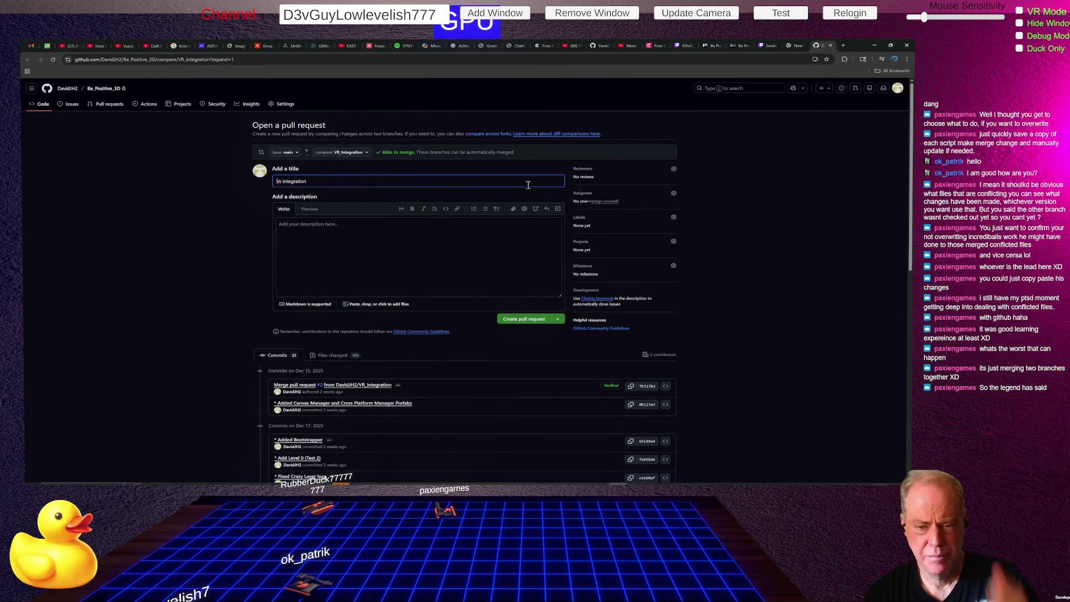
key("BackSpace")
type("R")
key("Delete")
type("I")
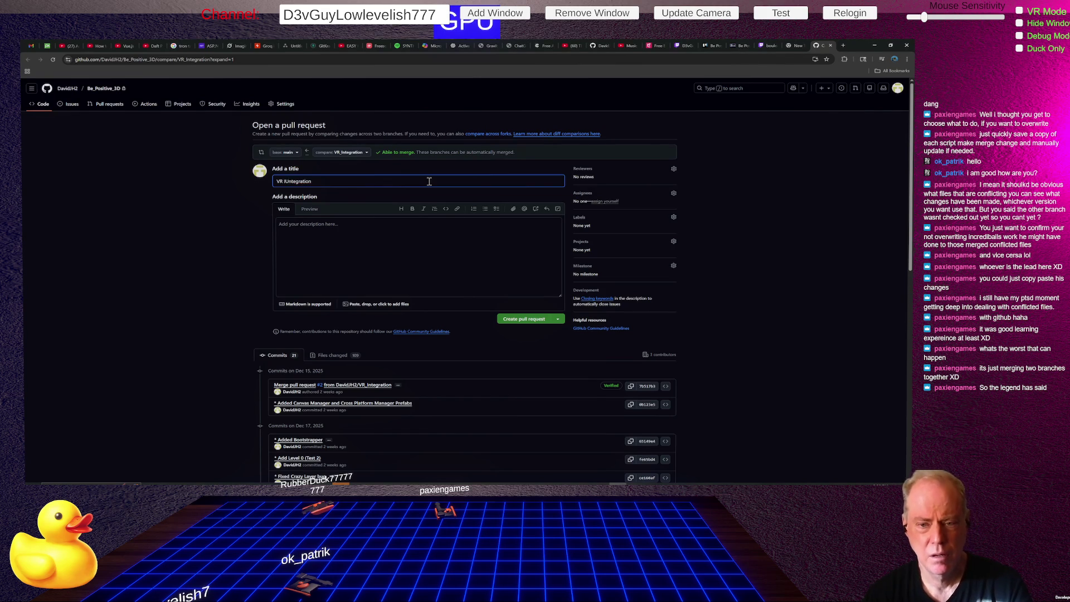
key("Delete")
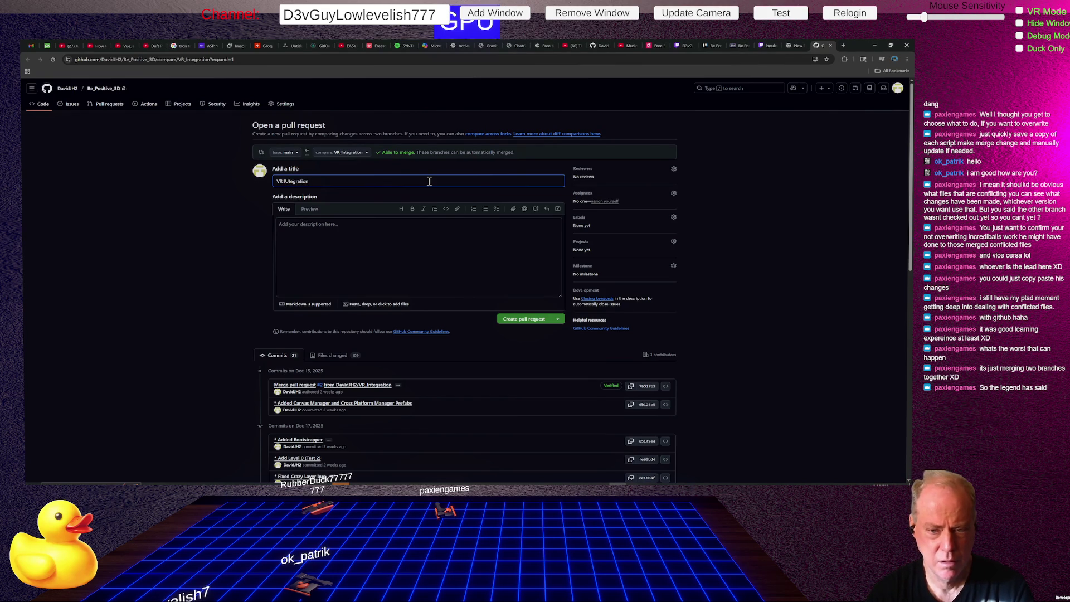
key("BackSpace")
type("i")
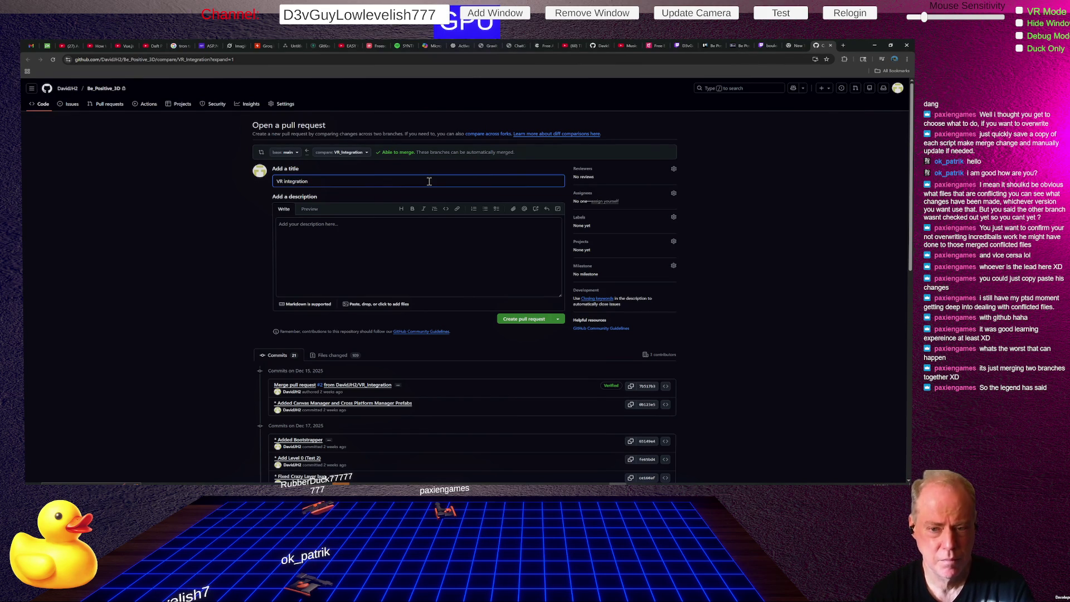
type("I")
key("Delete")
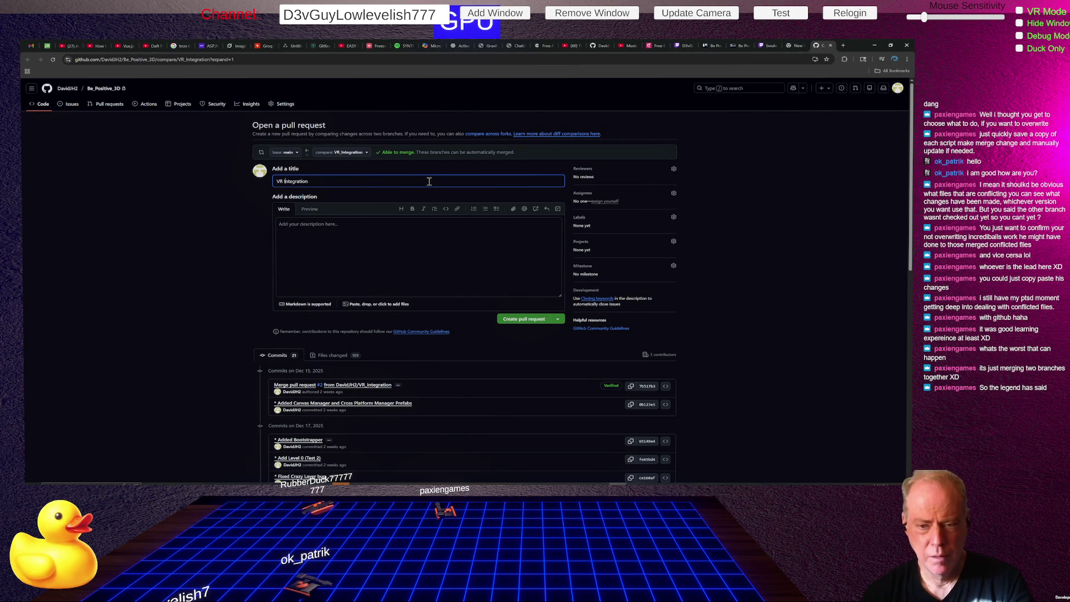
- Enter the description 'Merge Incredibals Major Refactor into VR Integration'
left_click(369, 222)
type("Merged")
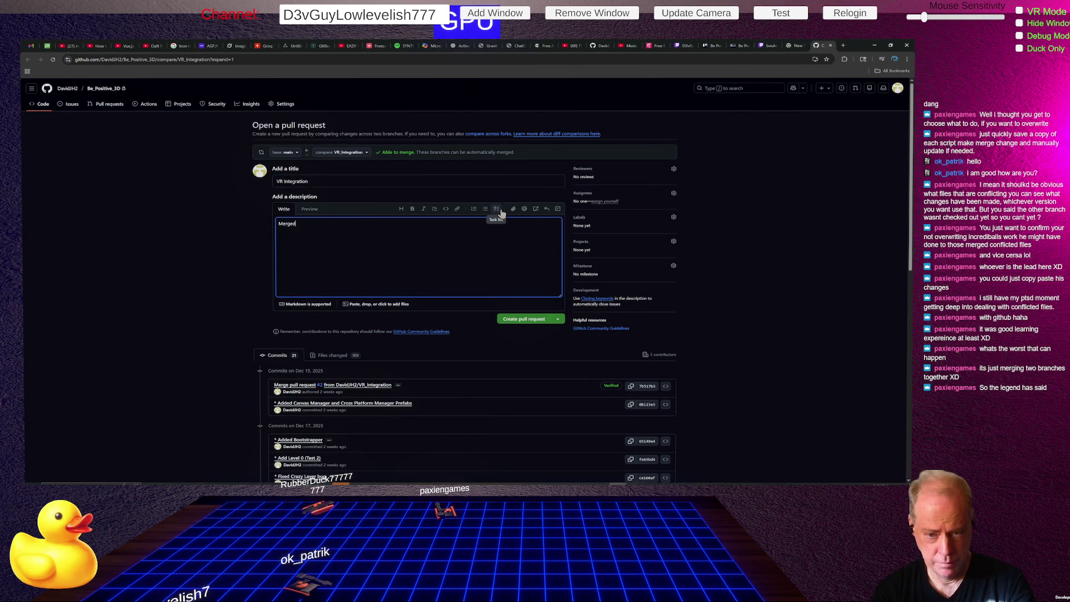
type(" Incredibals ")
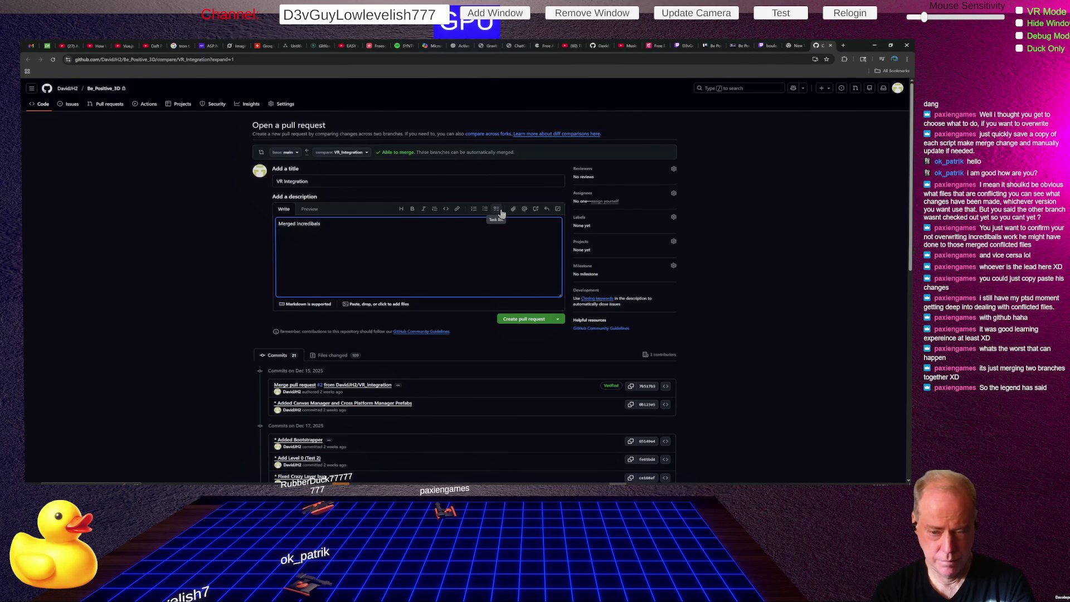
type("Ma")
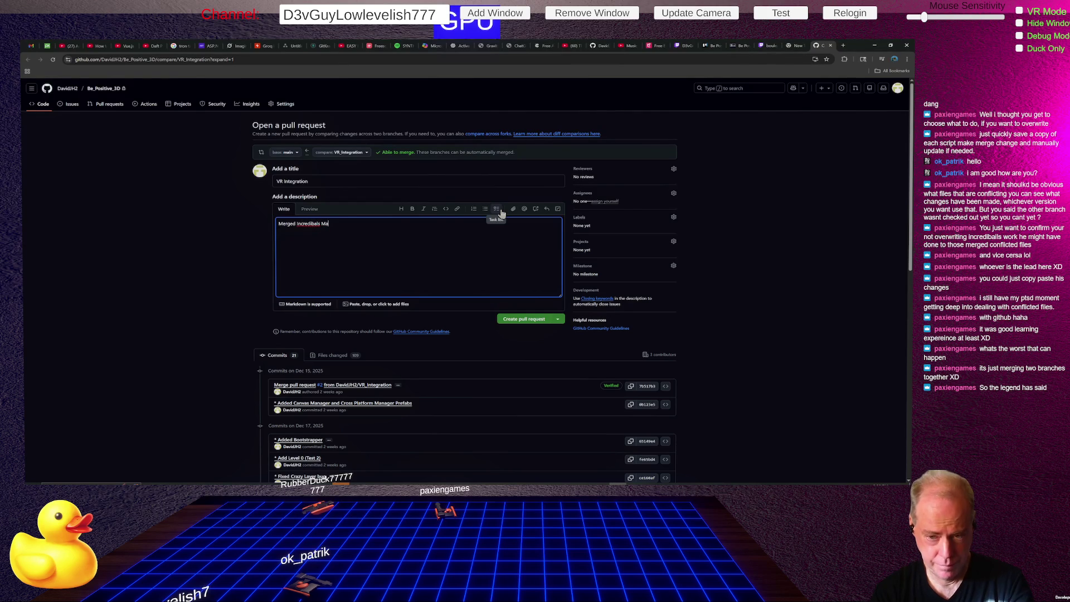
type("jor Refactor ")
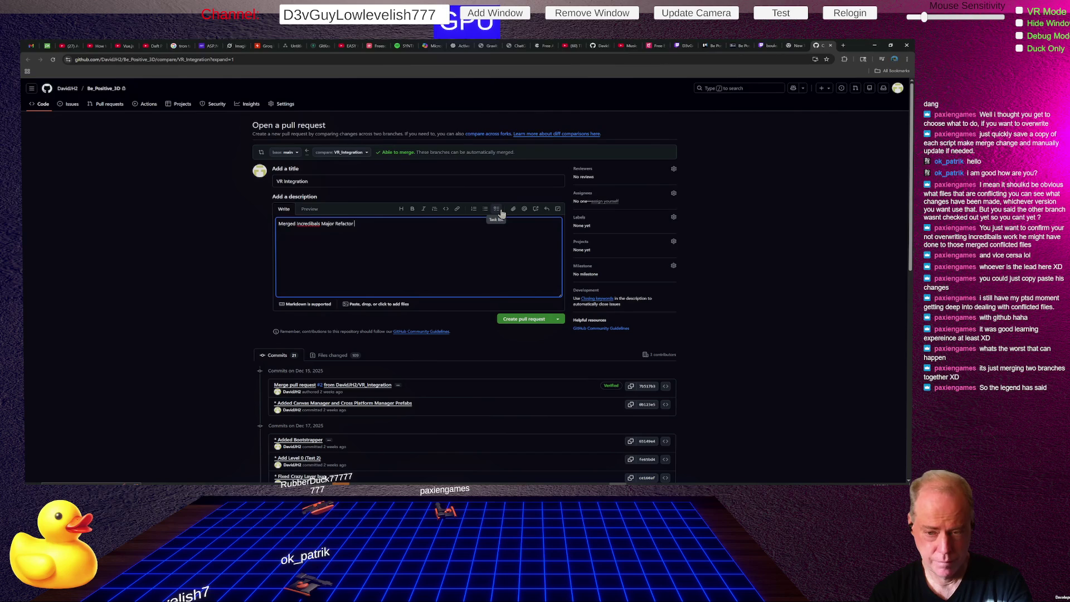
type("into ")
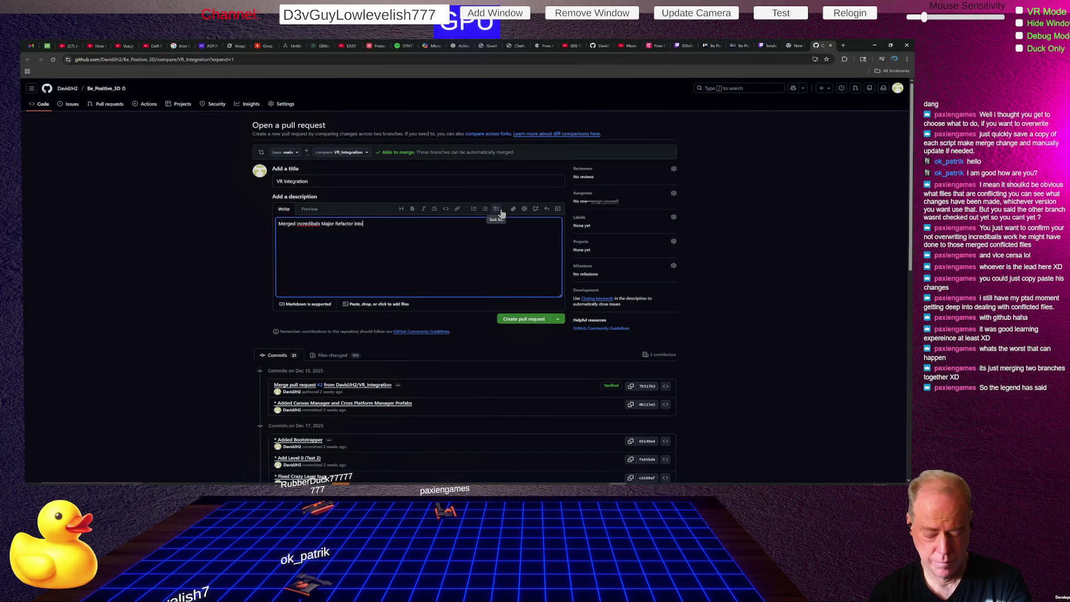
type("VR Integration")
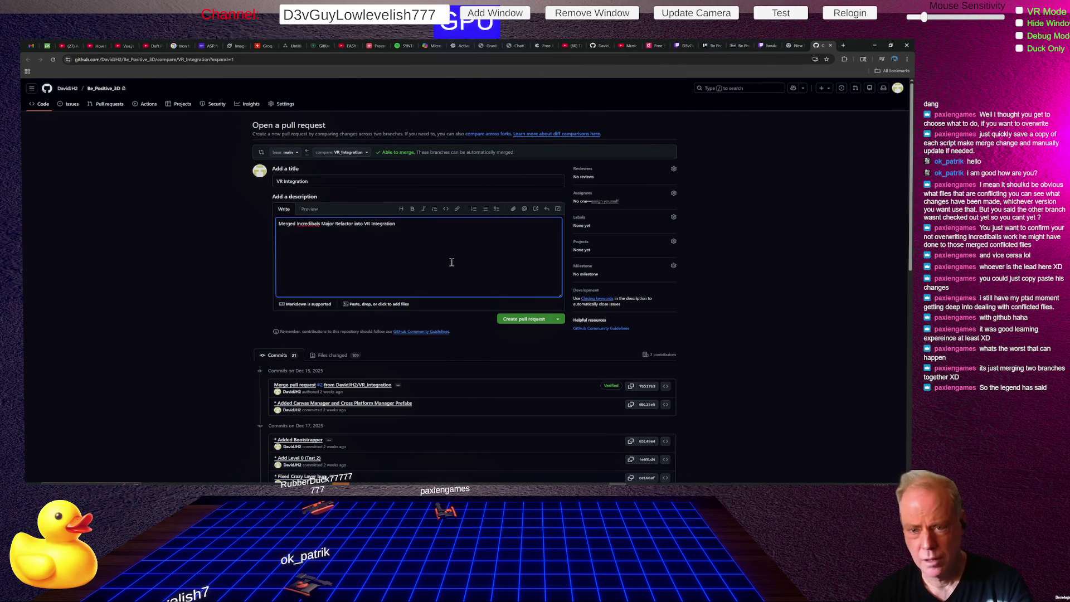
- Create the VR Integration pull request and start merging it into main
left_click(529, 322)
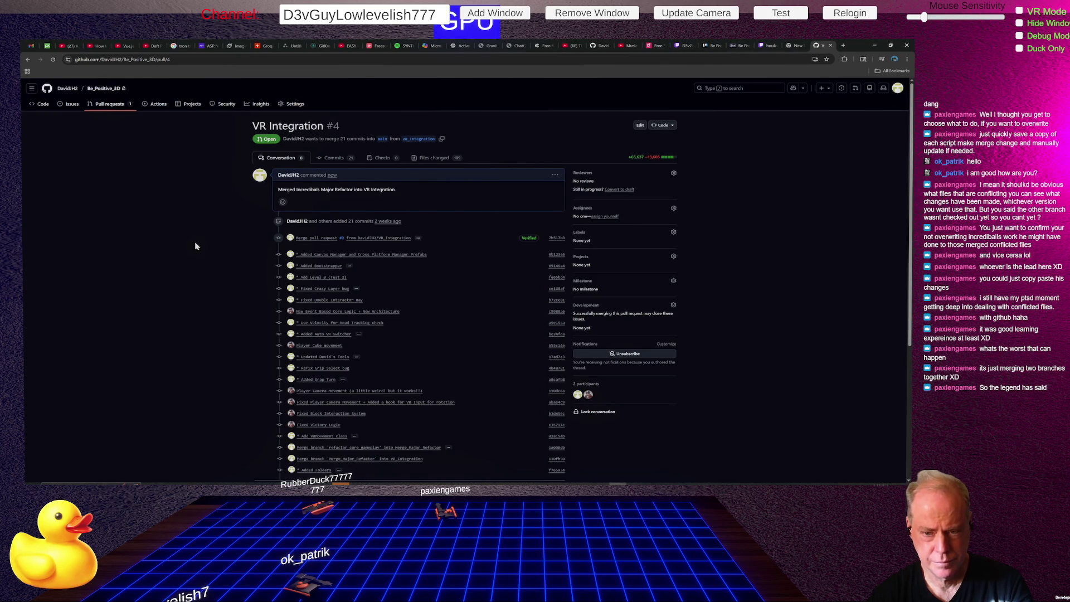
scroll(246, 300, "down", 2)
scroll(245, 300, "down", 2)
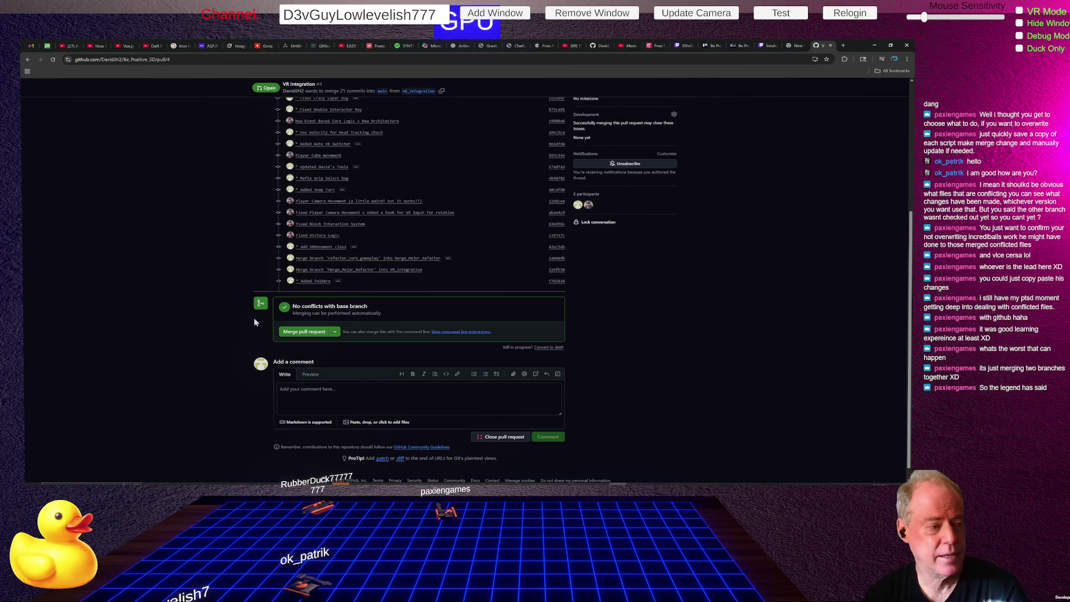
left_click(305, 332)
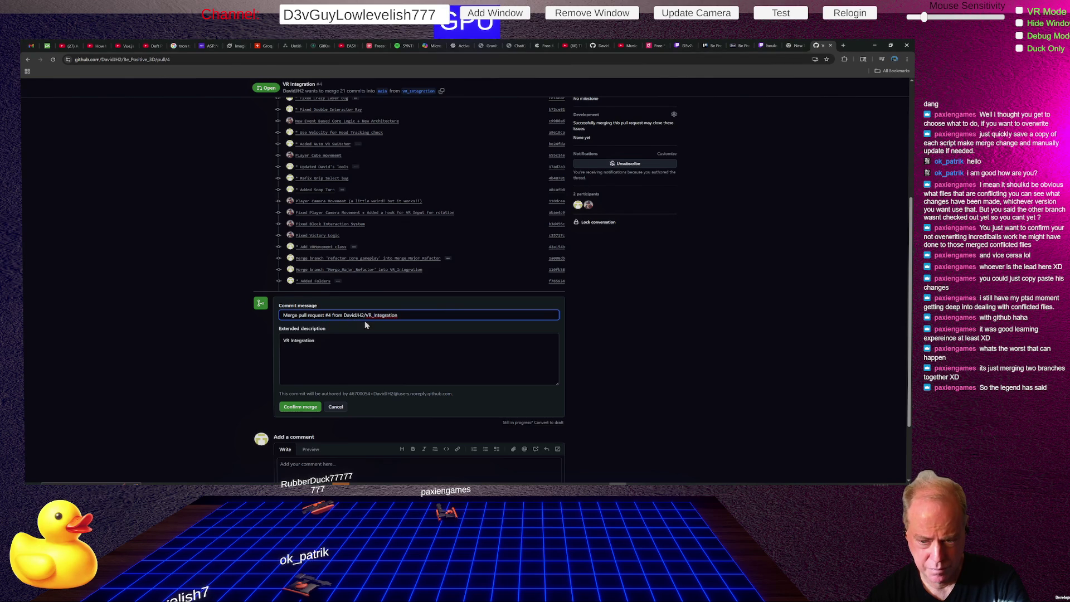
- Confirm the merge of pull request #4 into main, then return to Sourcetree
left_click(299, 410)
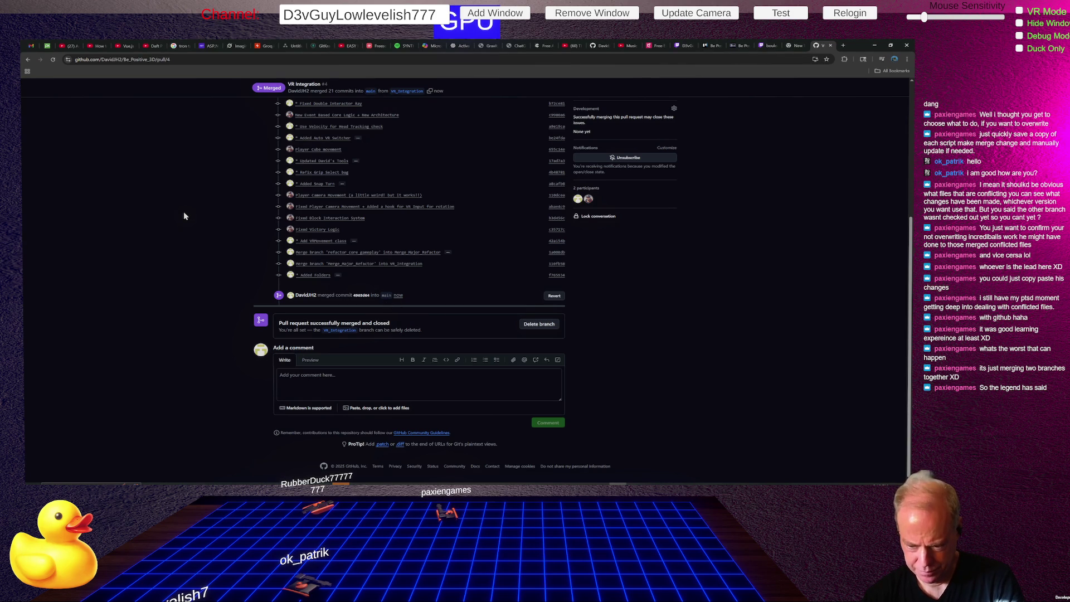
key("alt+Tab")
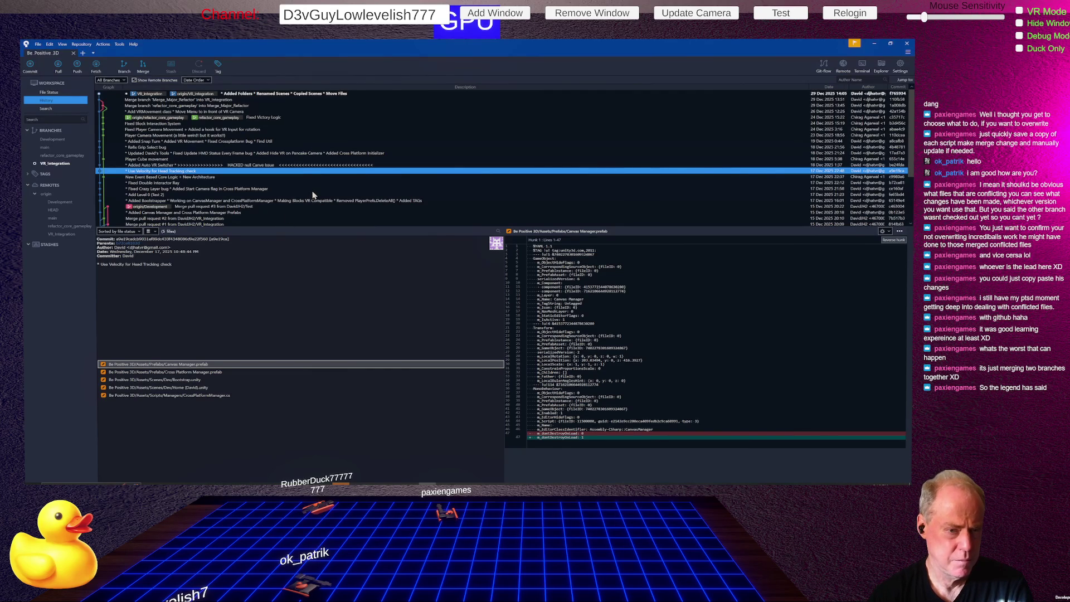
- Select origin/main and fetch from all remotes to show the pull request #4 merge commit
left_click(56, 218)
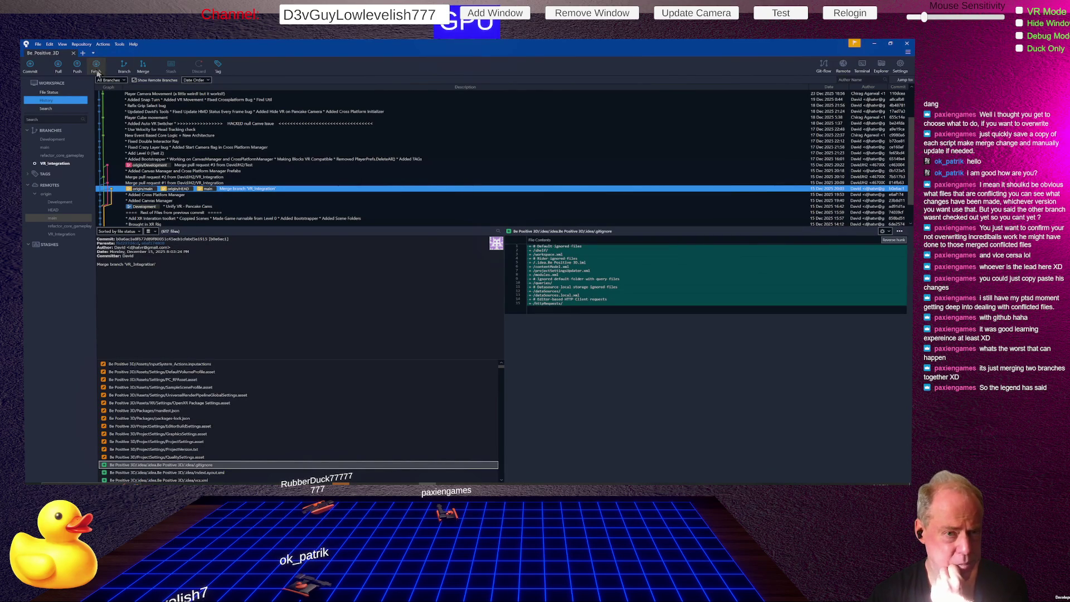
left_click(97, 66)
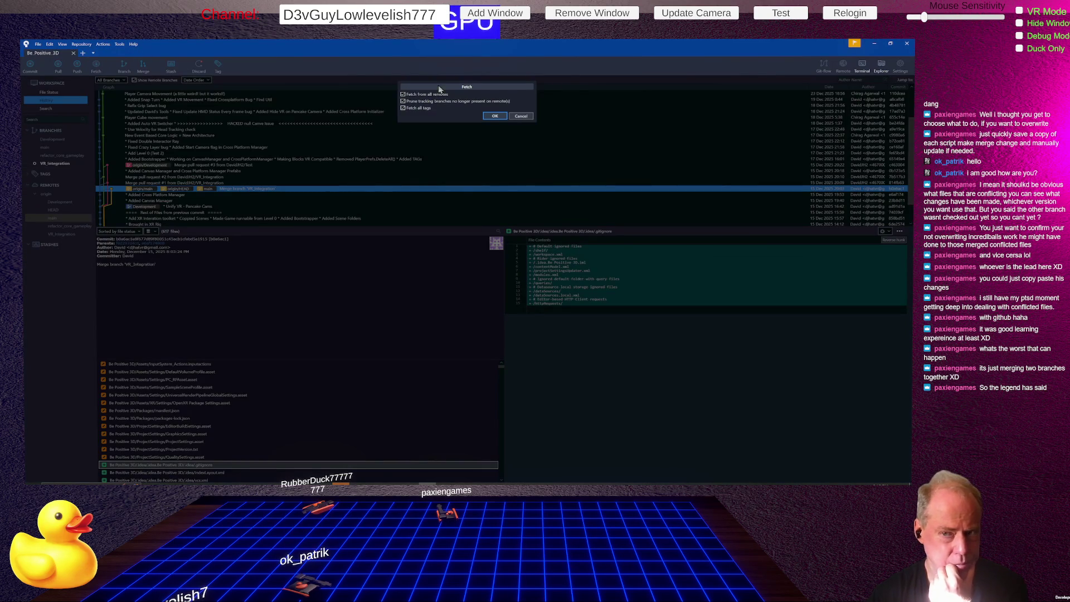
left_click(495, 116)
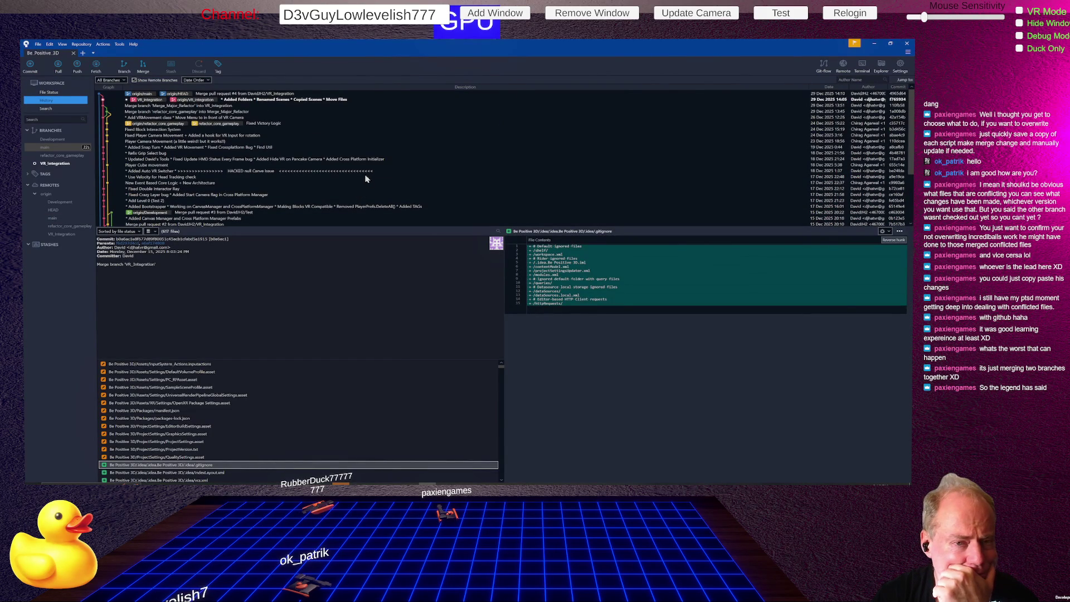
- Inspect the newest "Merge branch 'VR_Integration'" commit and its changed files
left_click(149, 94)
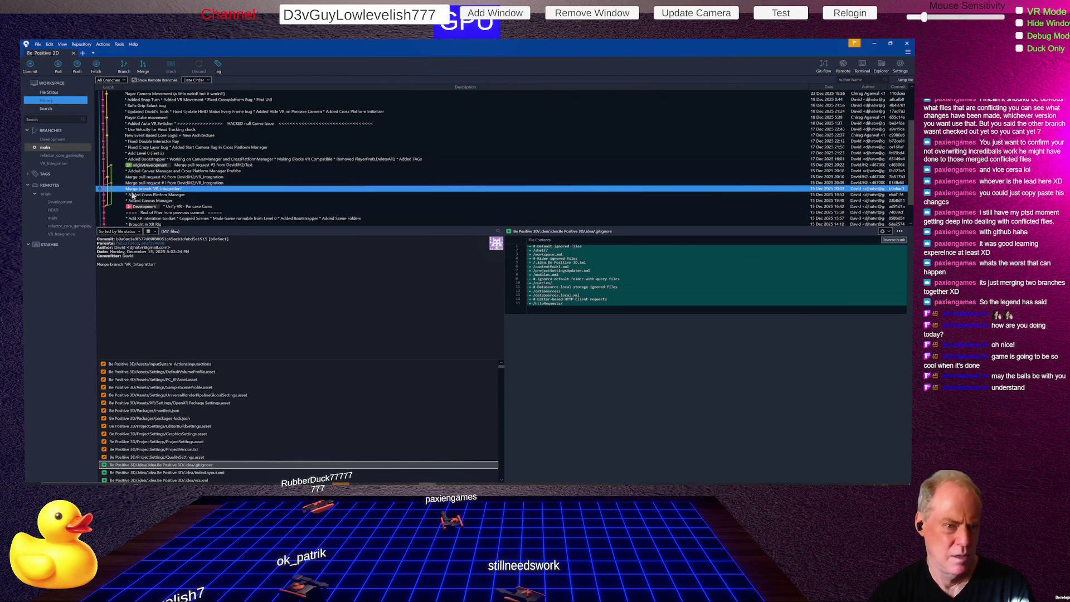
- Select VR_Integration in the sidebar and check it out
left_click(60, 163)
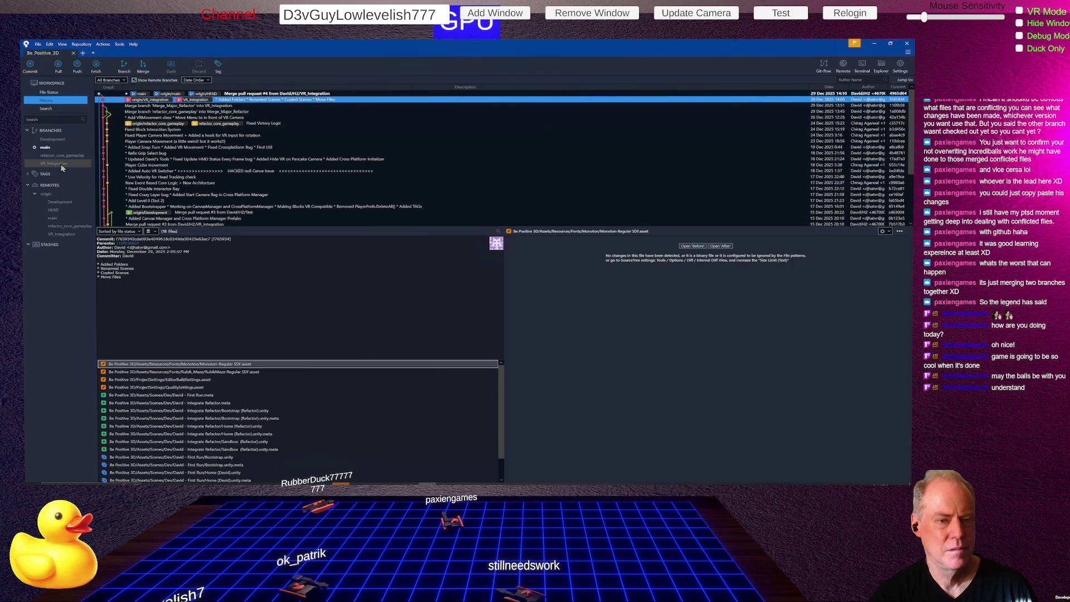
double_click(56, 163)
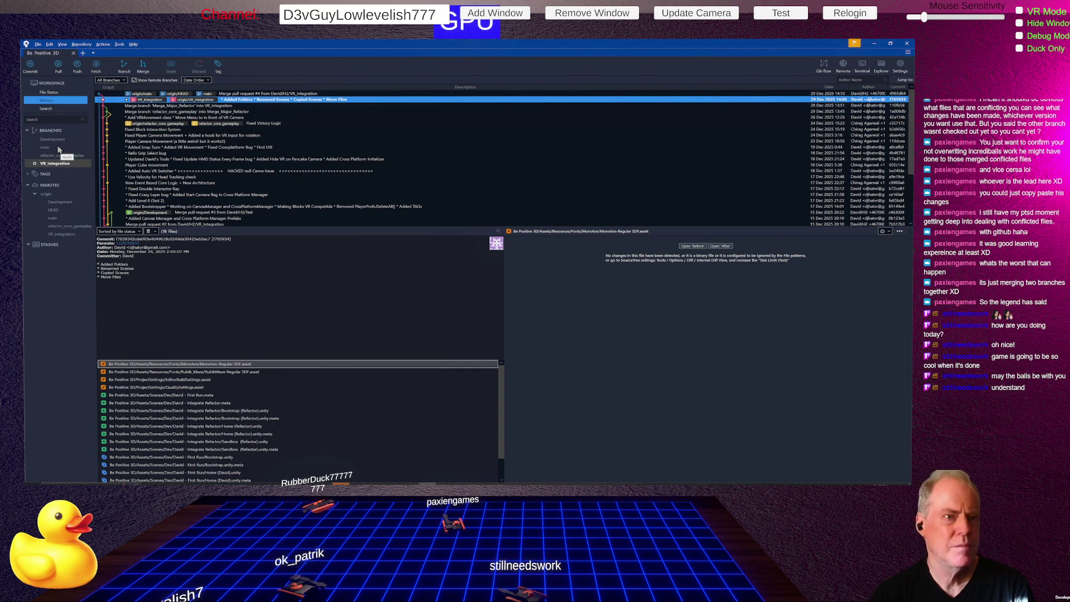
- Review the VR_Integration history after briefly opening the tools list, then switch to ChatGPT
left_click(119, 44)
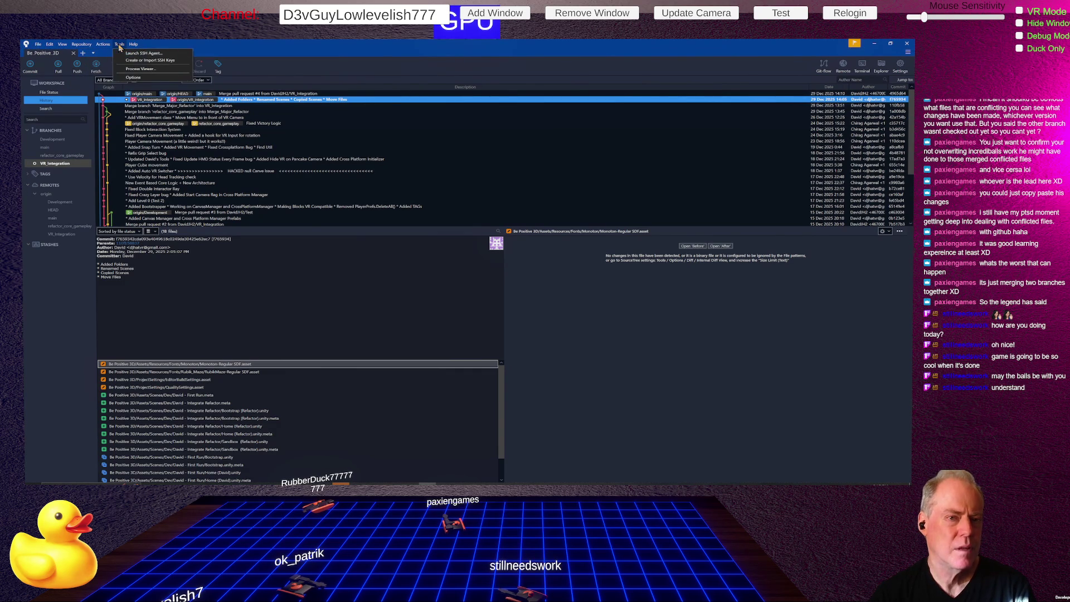
left_click(134, 82)
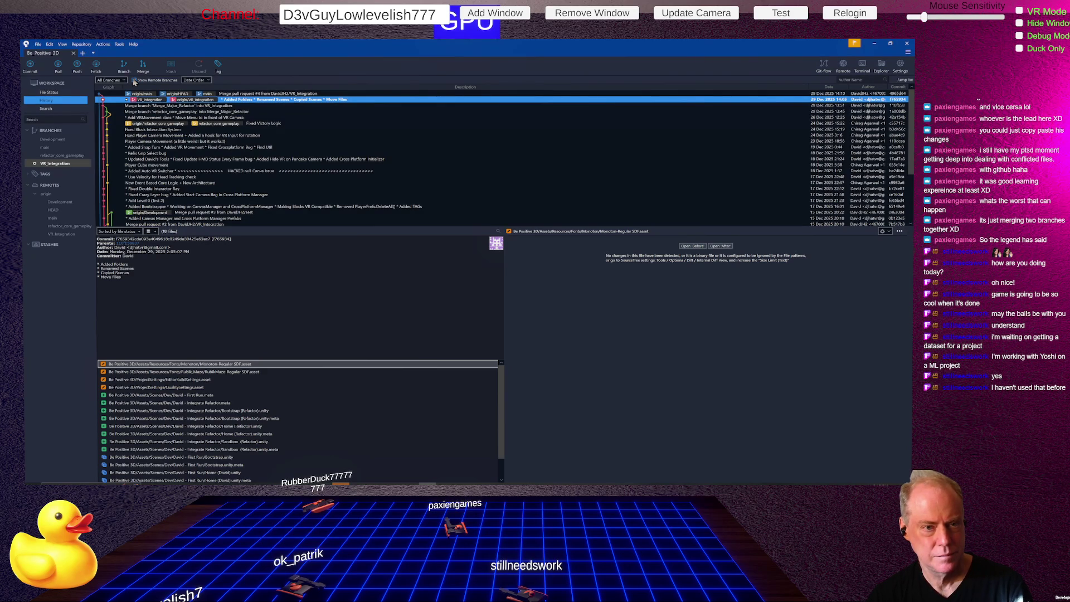
key("alt+Tab")
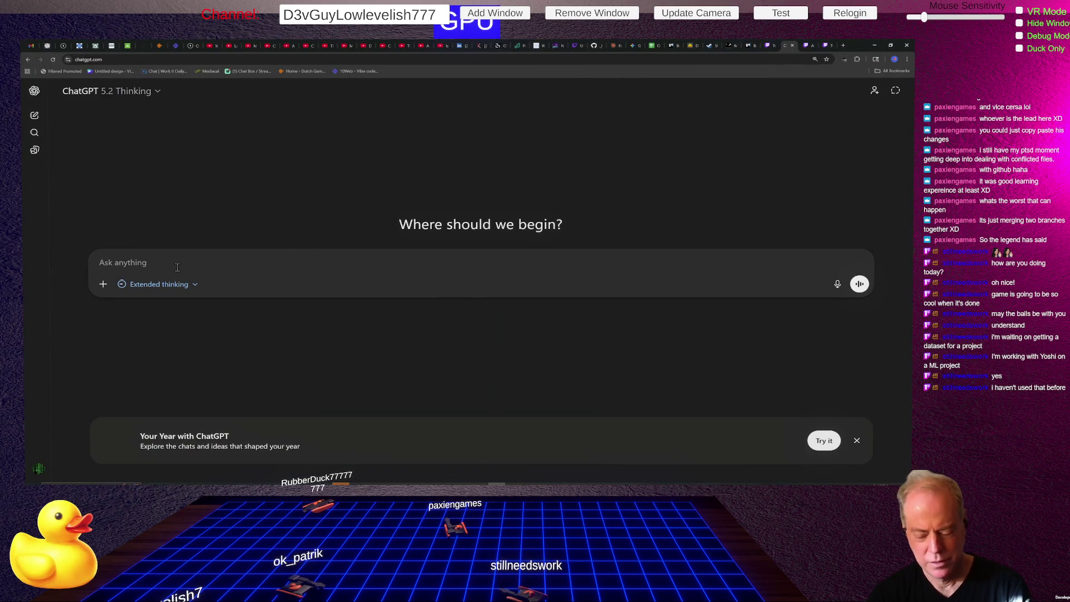
- Ask ChatGPT 'SourceTree change UI Font Size', correcting the mistyped 'UV' before sending
type("Source")
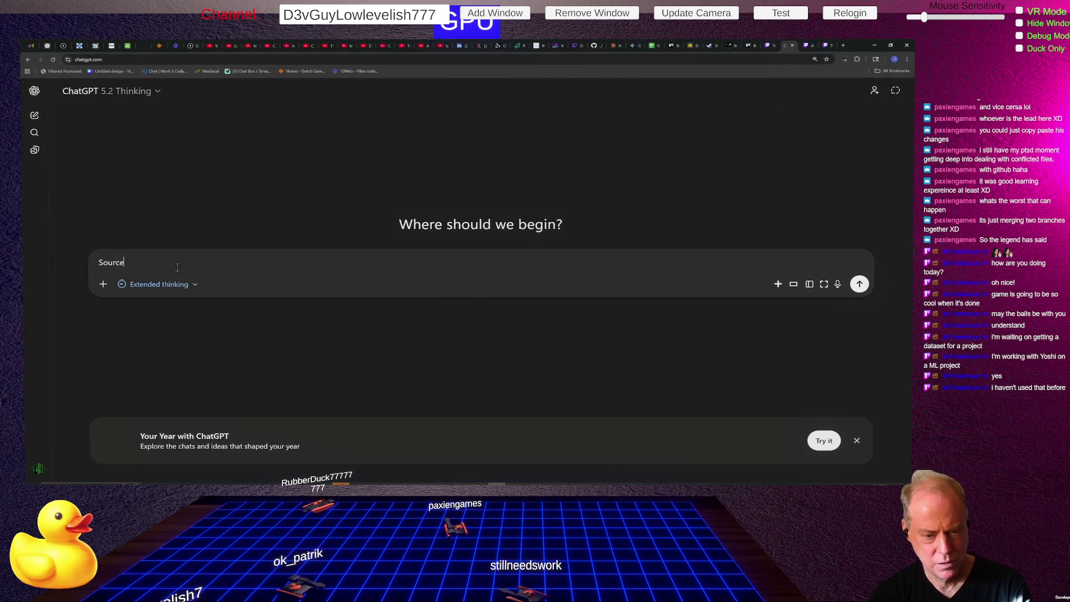
type("Tree")
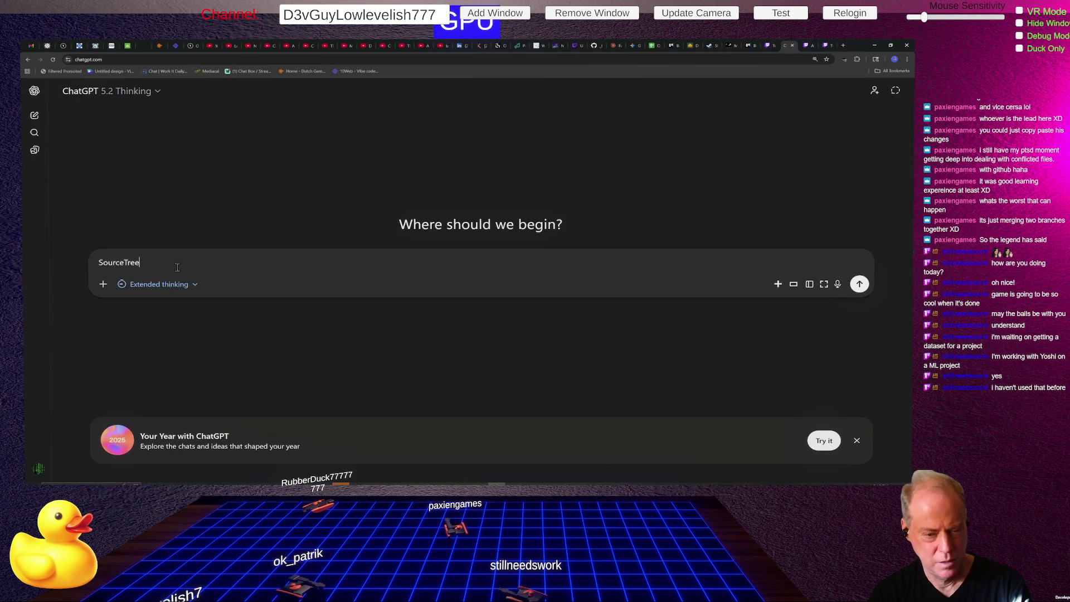
type(" change UV")
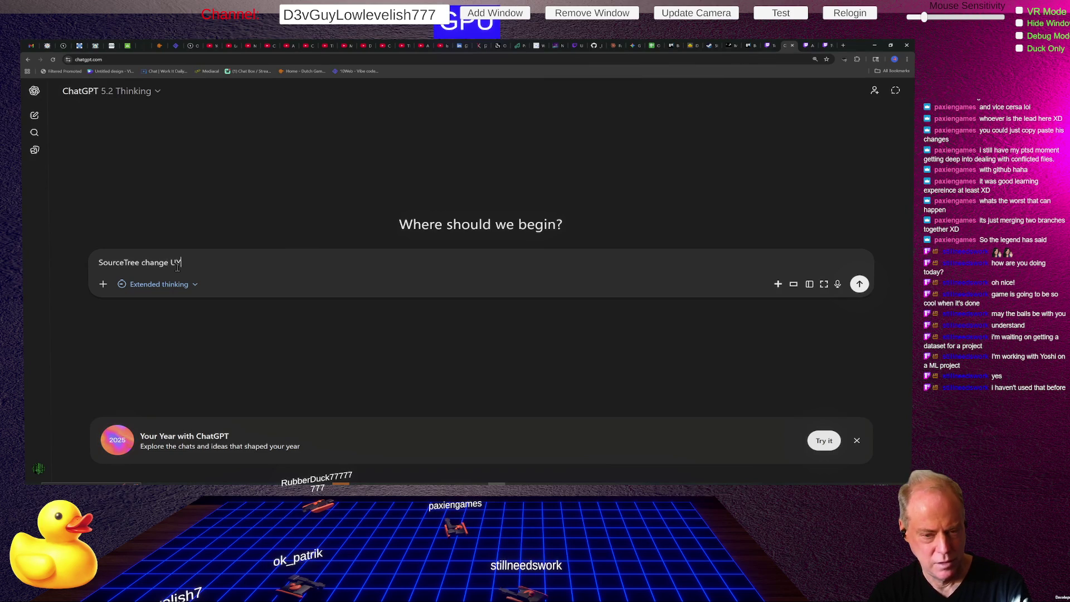
key("BackSpace")
type("I Font Size")
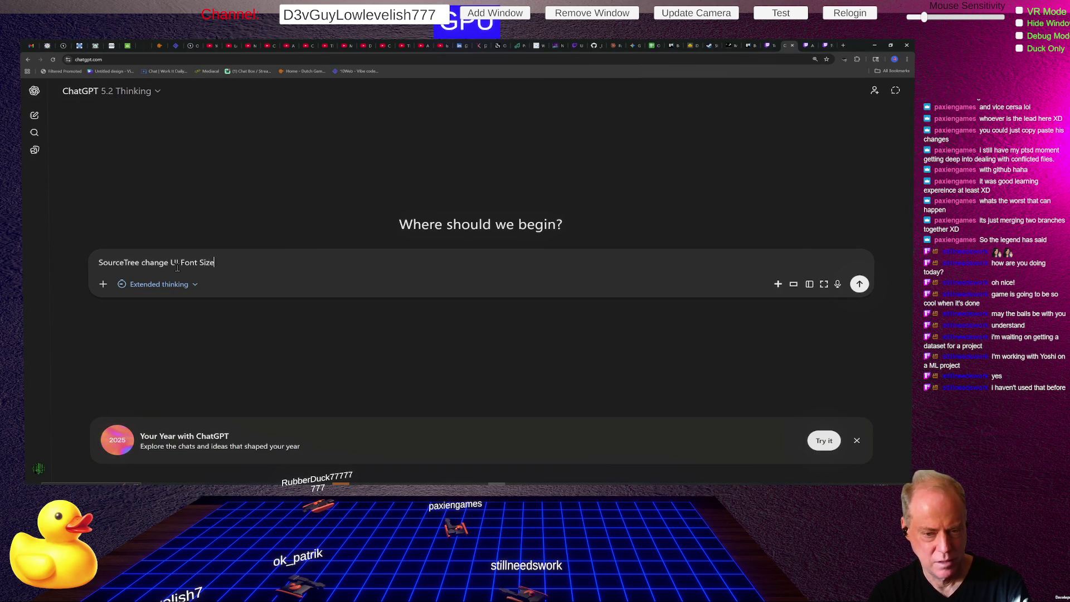
key("Return")
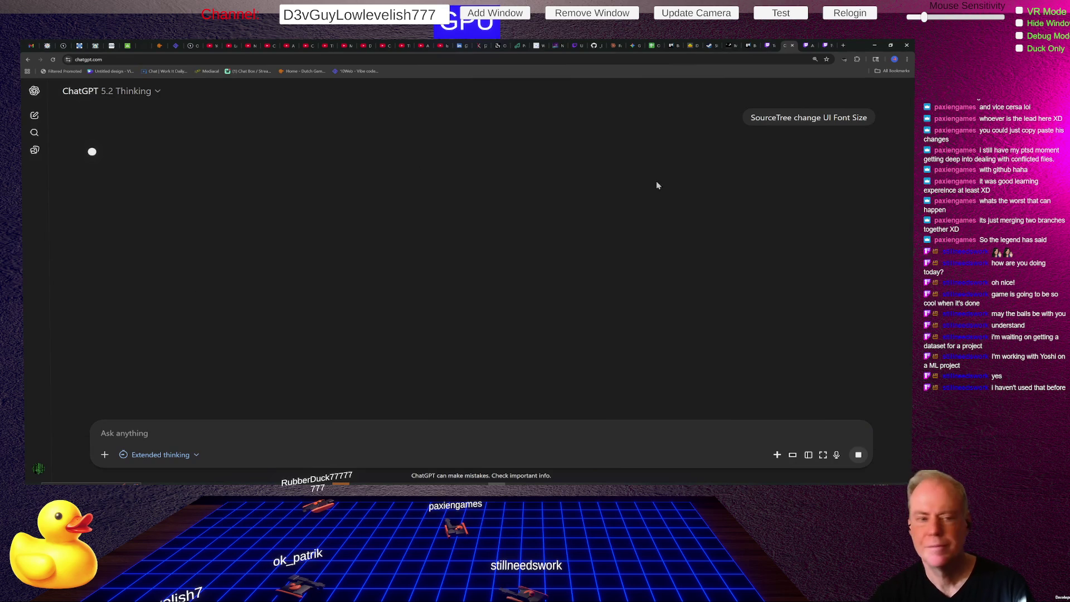
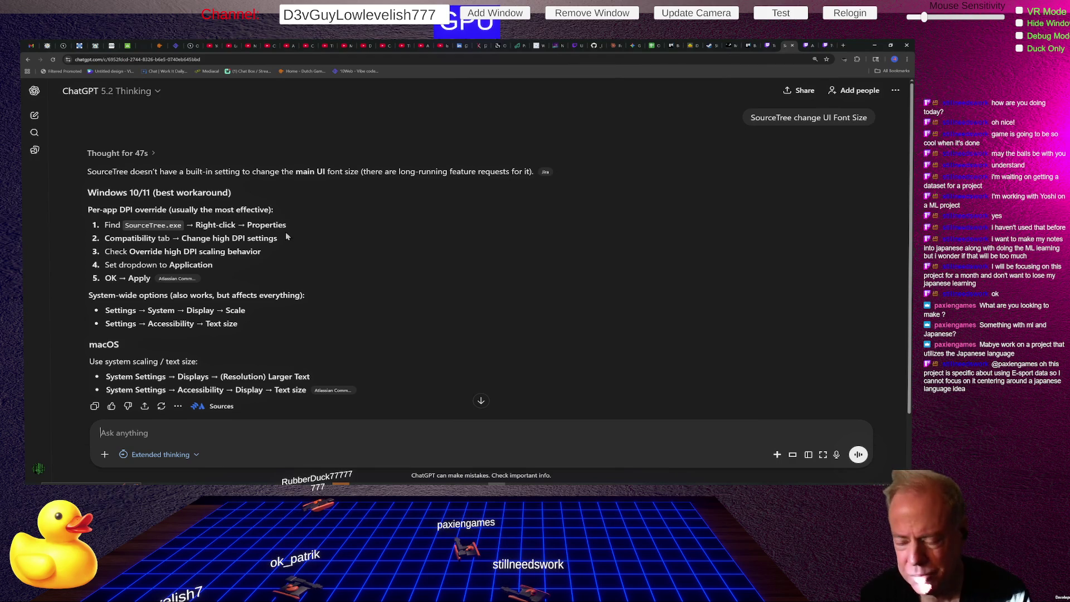
- Leave the ChatGPT answer and bring SourceTree's Be_Positive_3D history to the front
key("alt+Tab")
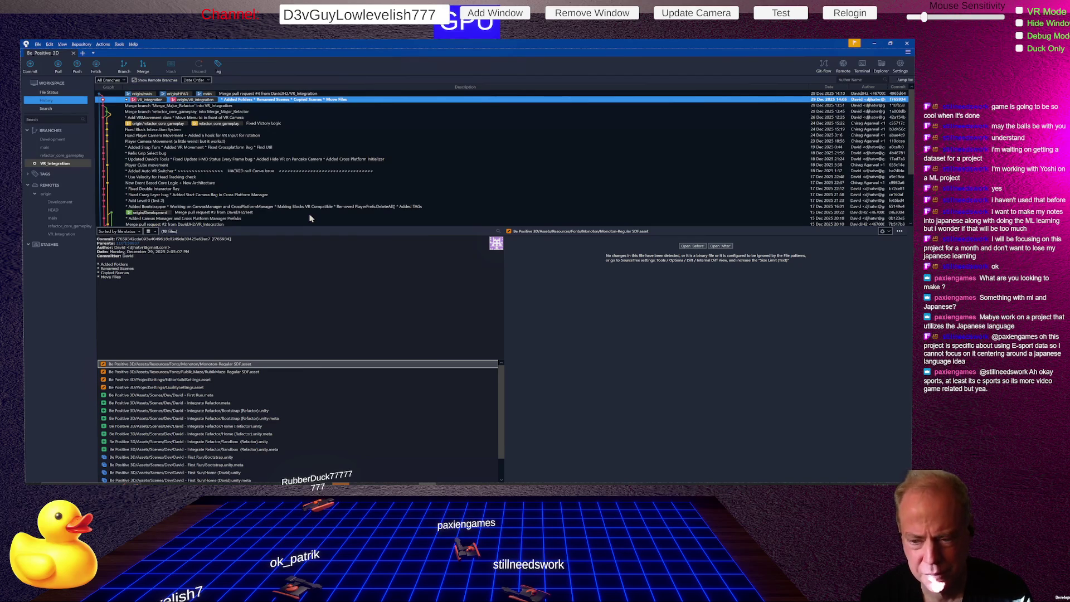
- Switch from SourceTree's commit history to the Unity Editor
key("alt+Tab")
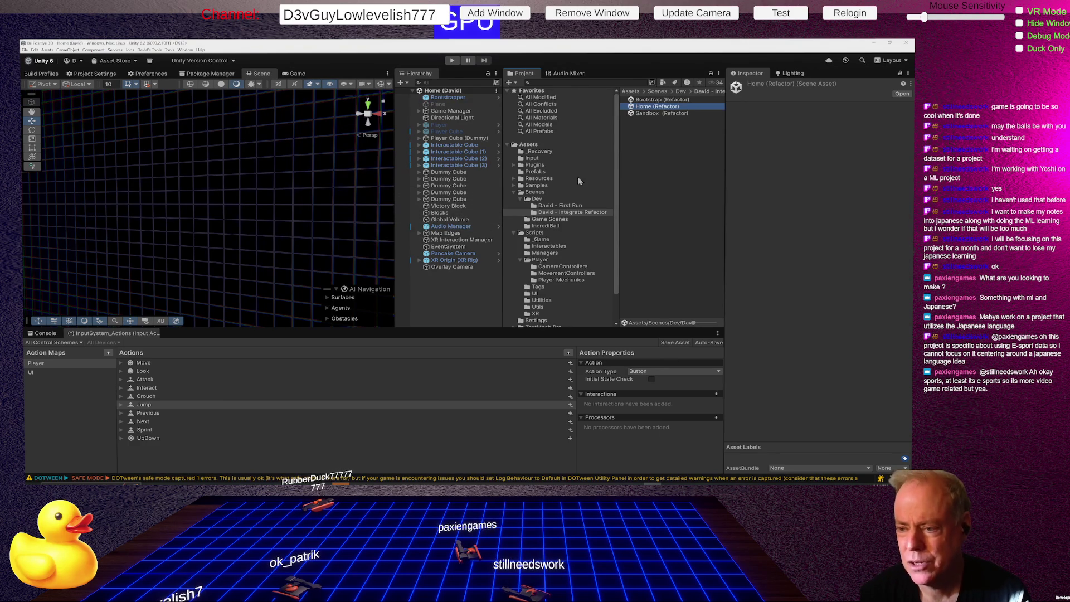
left_click(582, 214)
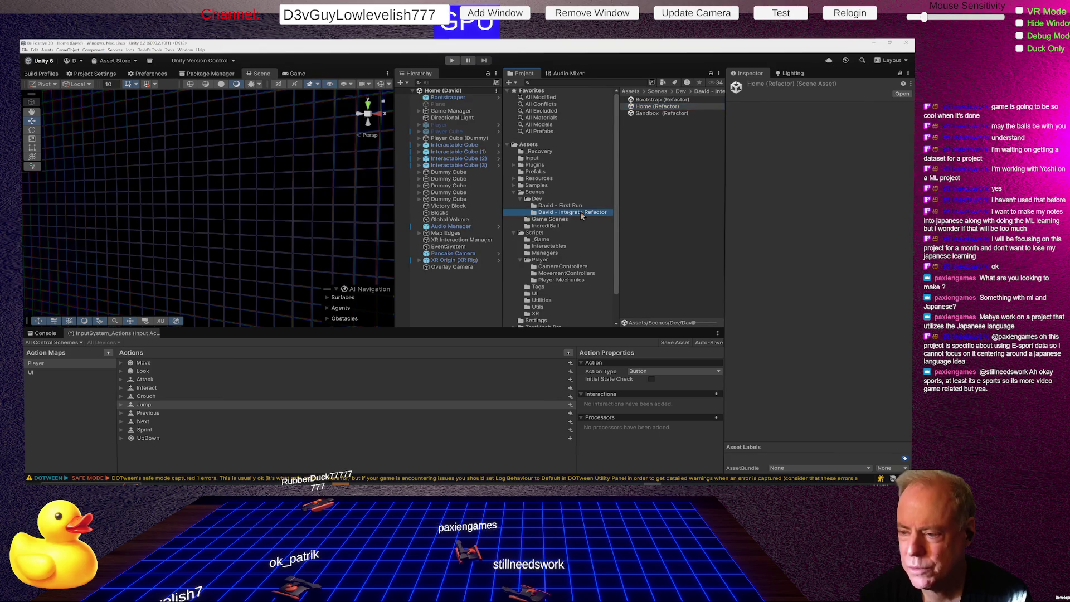
left_click(672, 108)
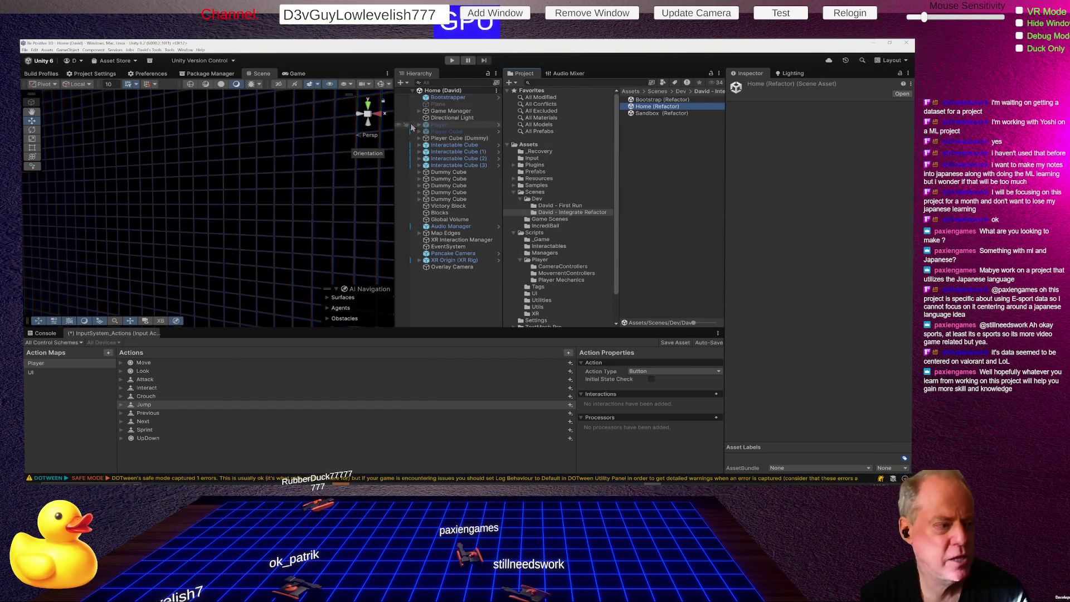
- Show the Build Profiles Scene List of five scenes and select the Home (Refactor) asset
left_click(53, 77)
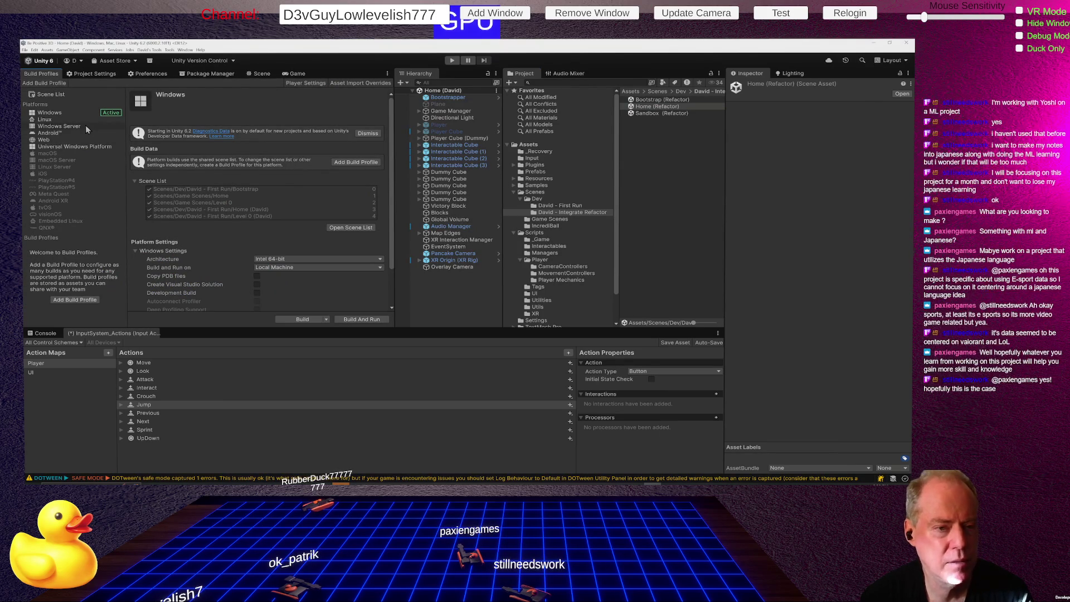
left_click(56, 95)
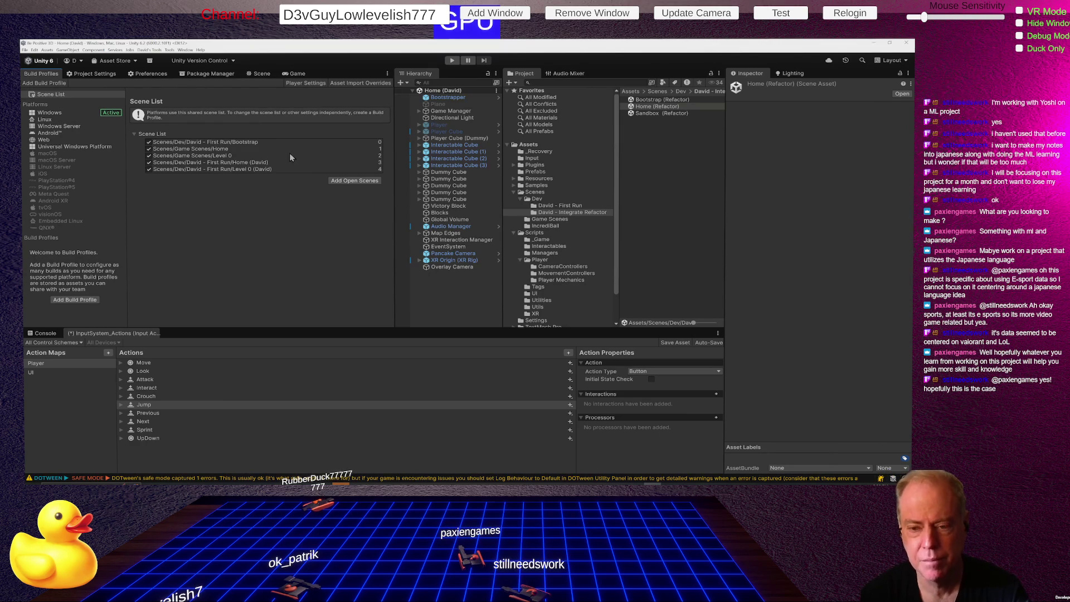
left_click(660, 105)
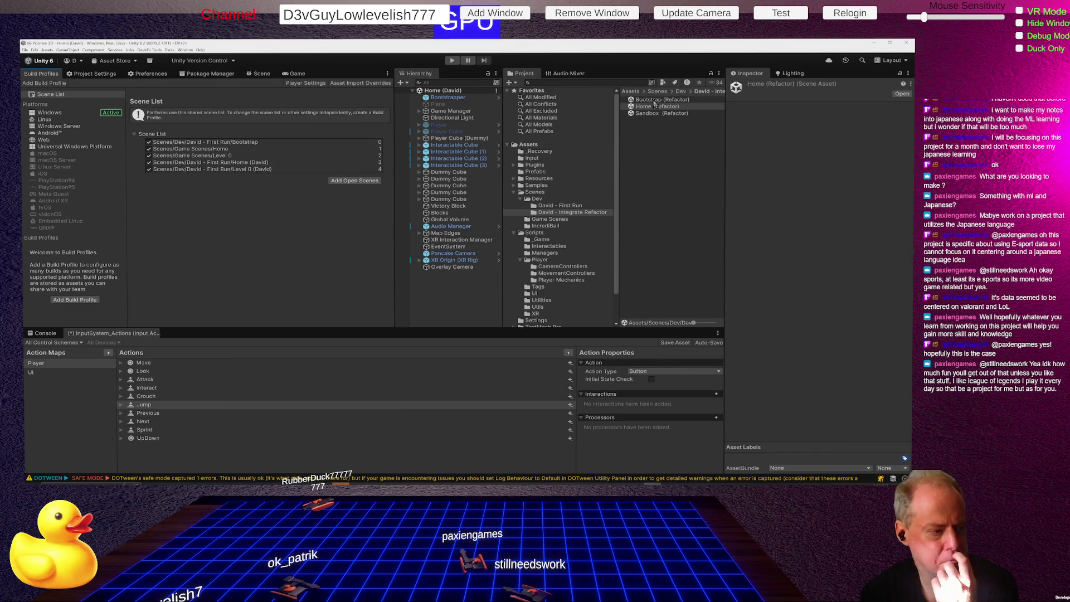
- Delete the Bootstrap (Refactor) scene
left_click(655, 100)
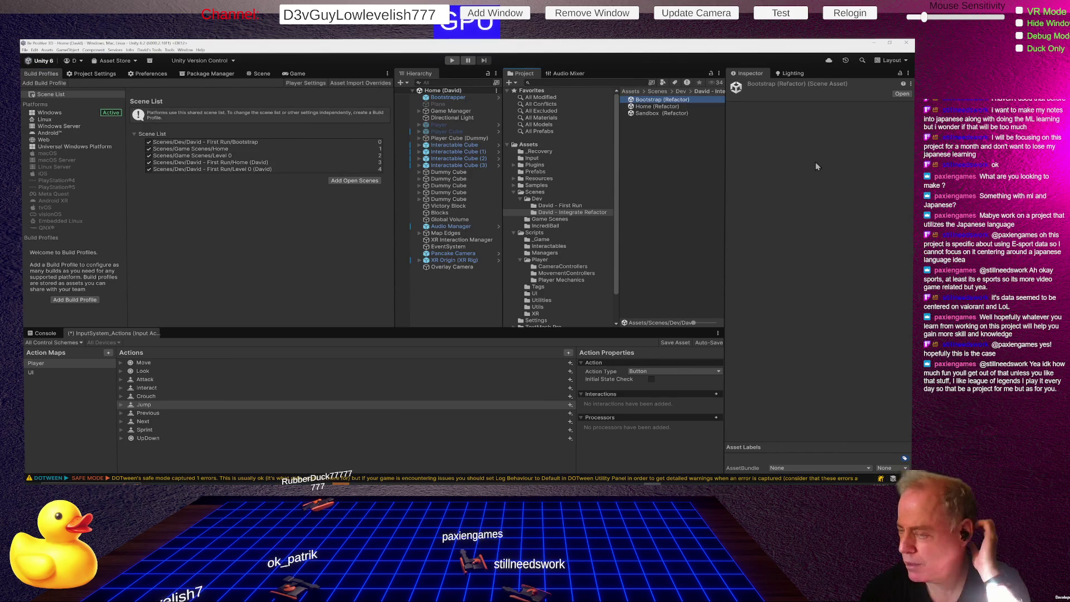
key("Delete")
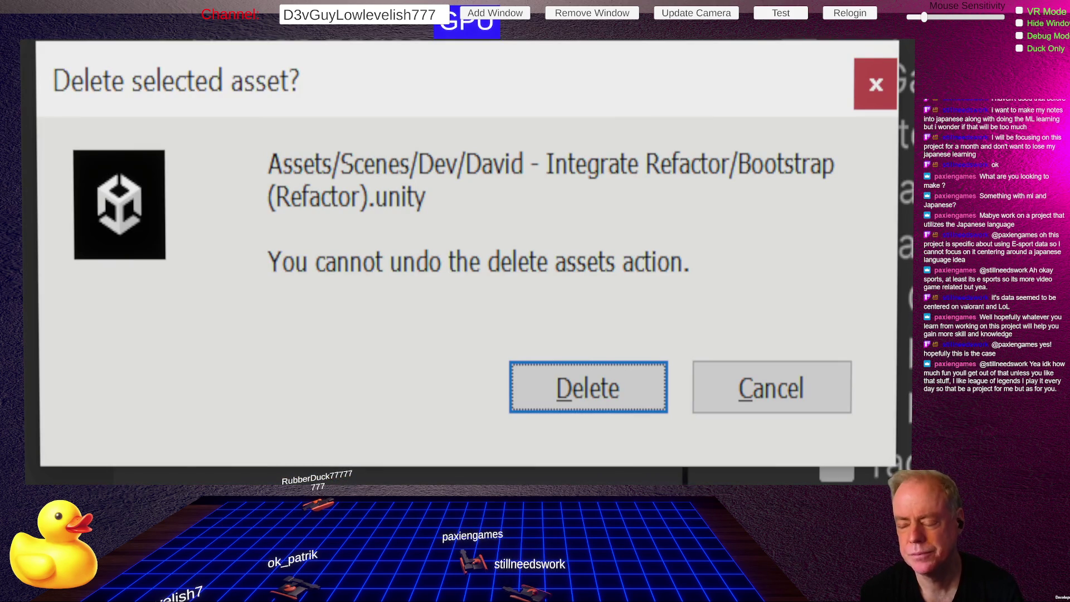
left_click(586, 403)
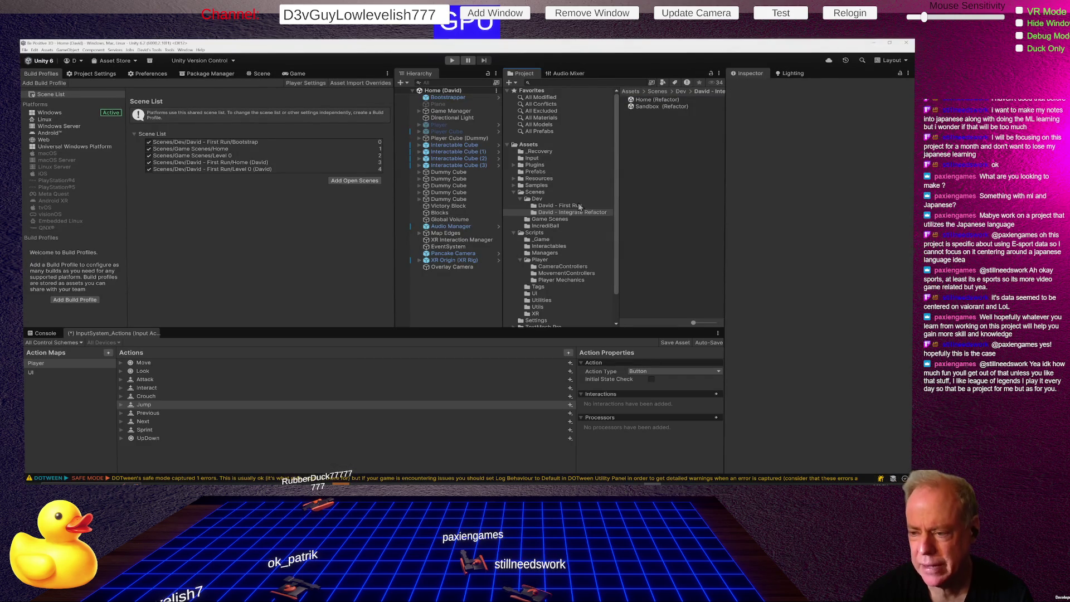
- Create a new folder named 'Boot Strap' inside the Dev scenes folder
right_click(549, 202)
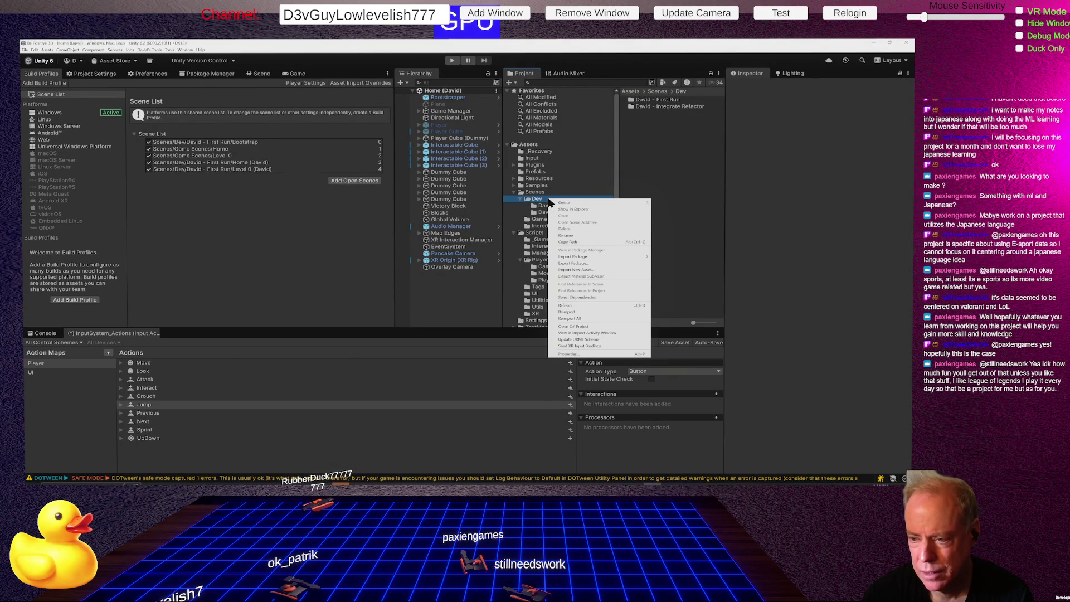
mouse_move(568, 203)
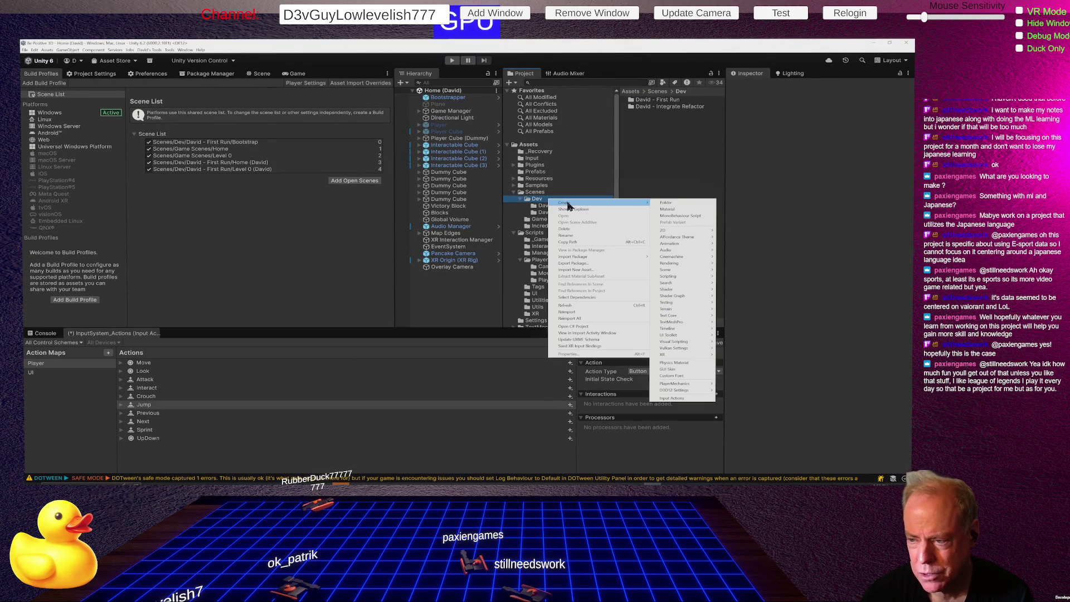
left_click(667, 204)
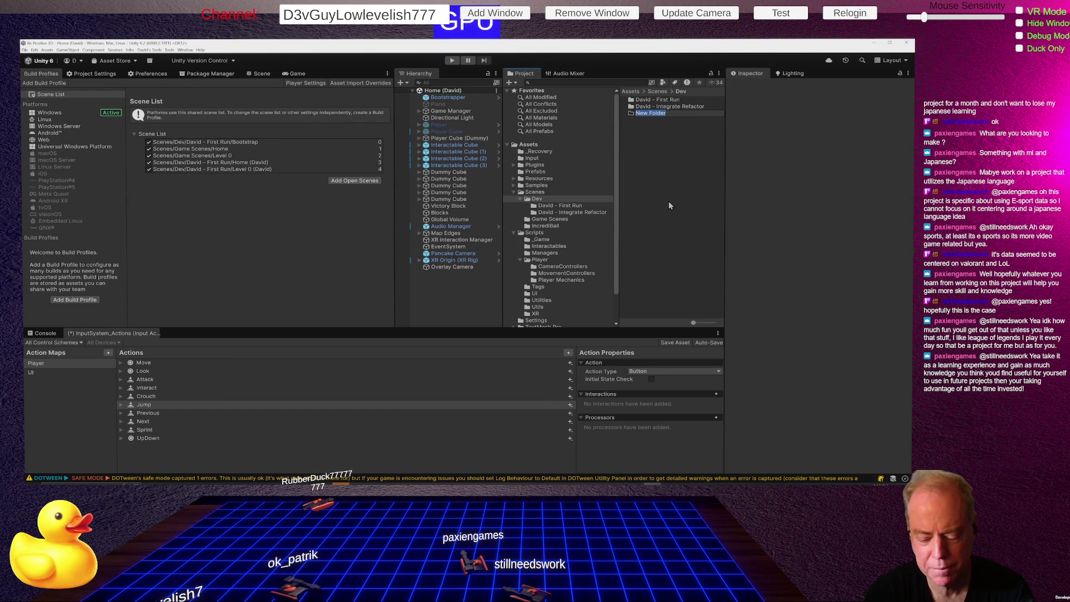
type("Boot")
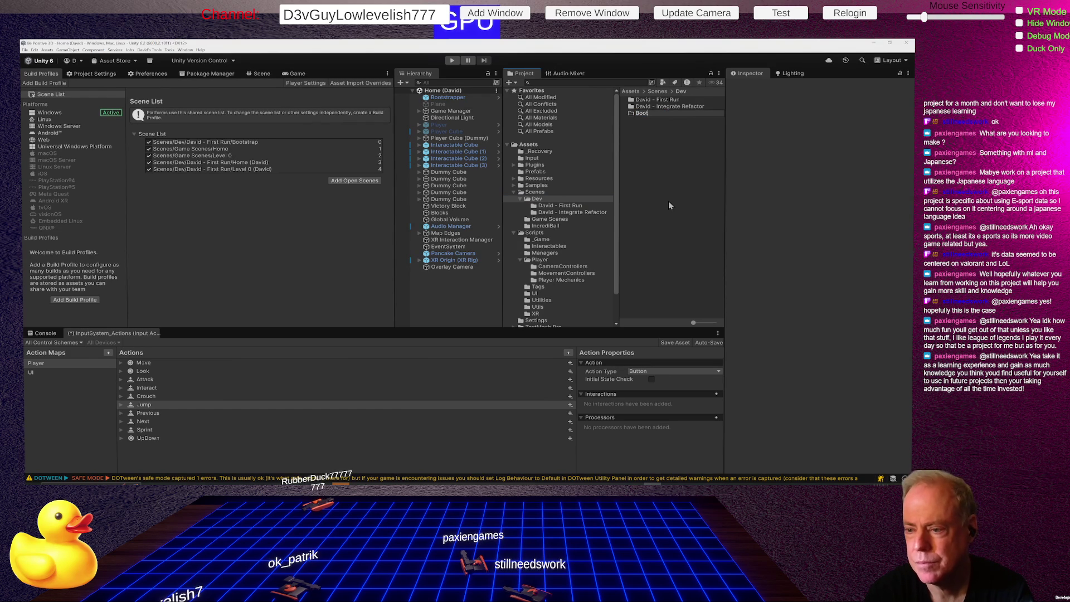
type(" Strap")
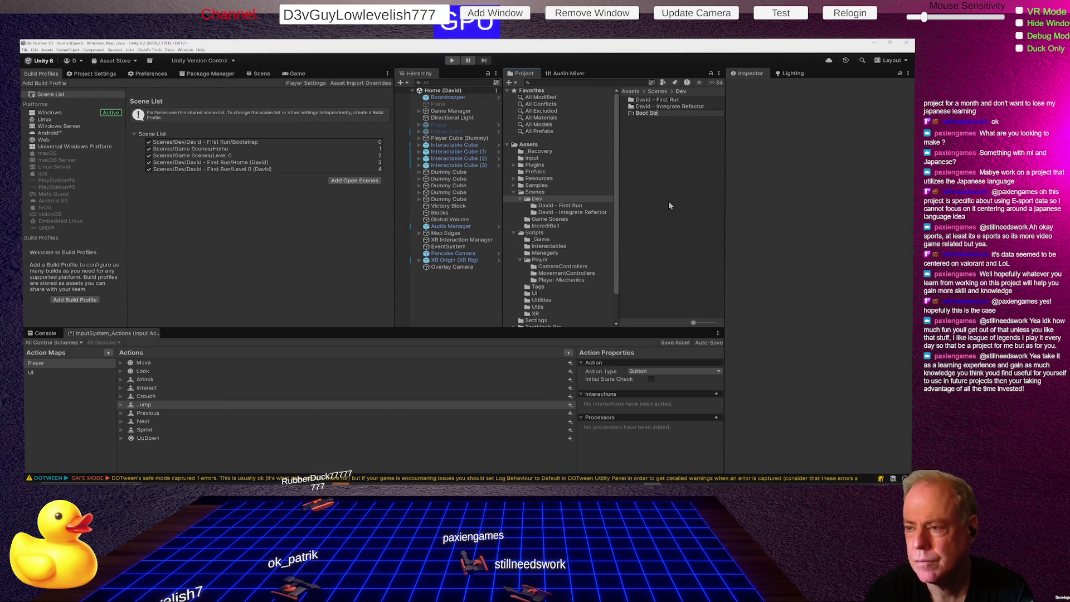
key("Return")
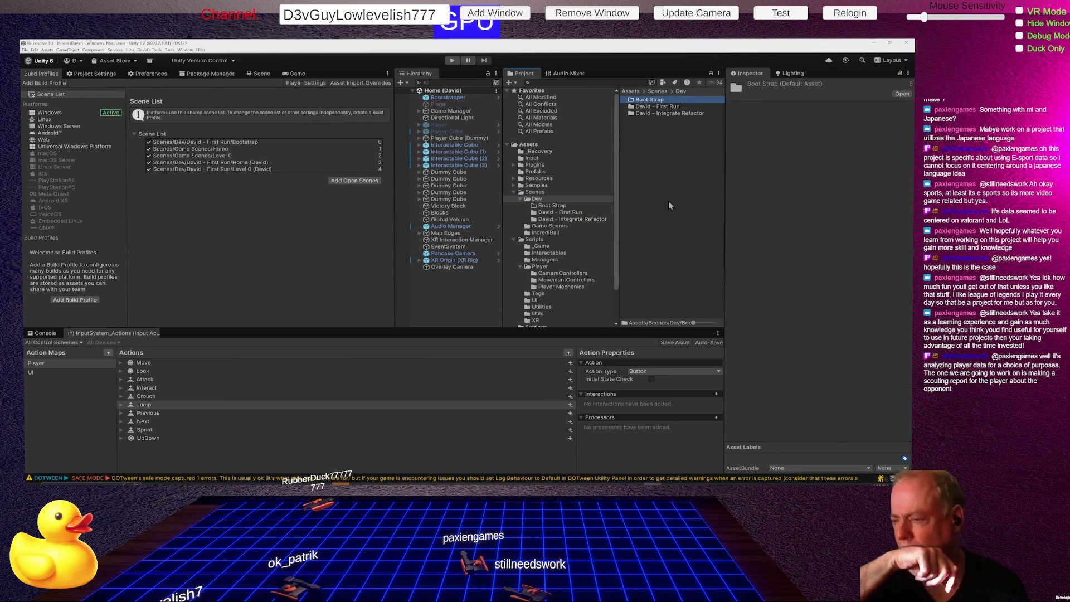
- Move the First Run Bootstrap scene into the Boot Strap folder
left_click(670, 107)
double_click(671, 108)
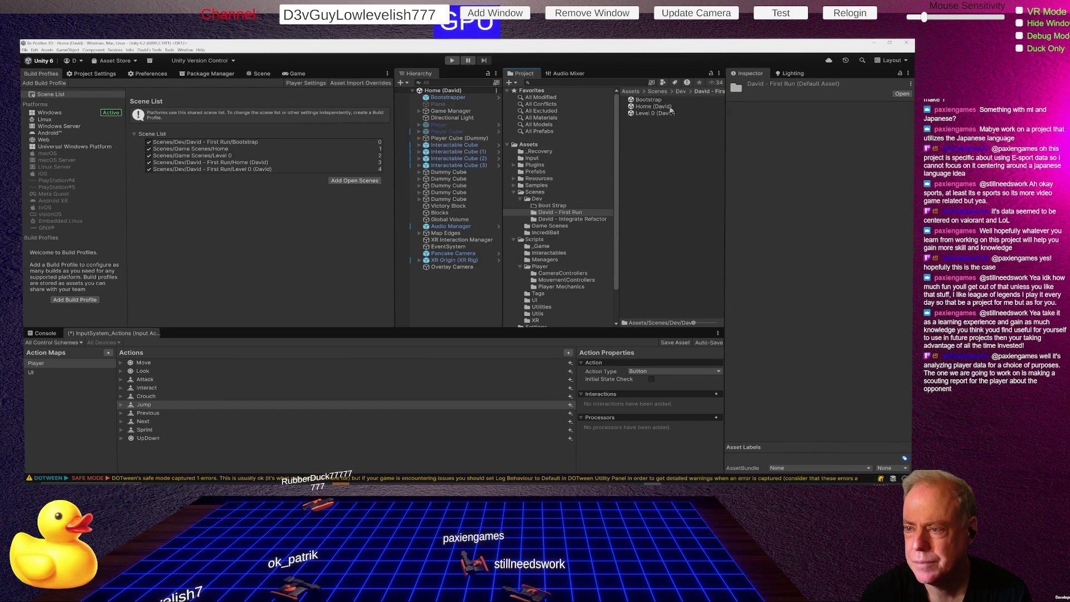
left_click(655, 100)
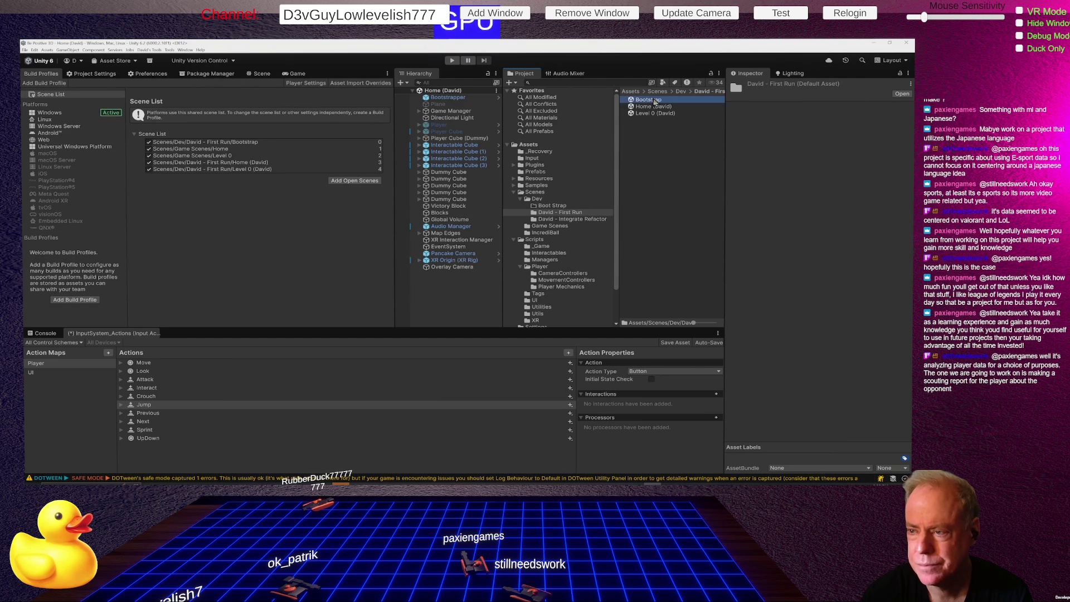
left_click_drag(553, 208, 555, 210)
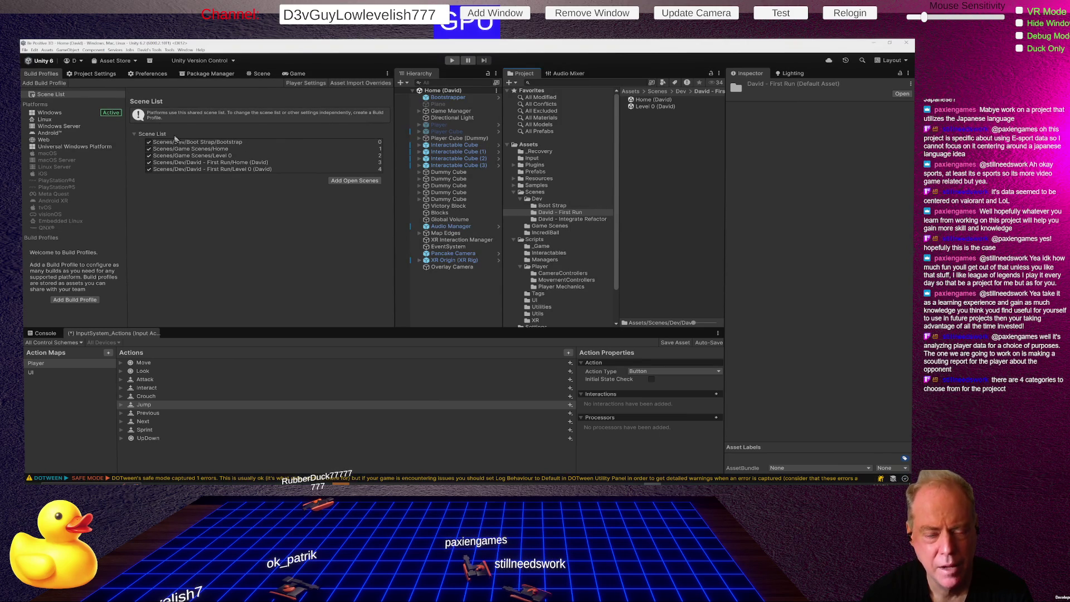
left_click(185, 143)
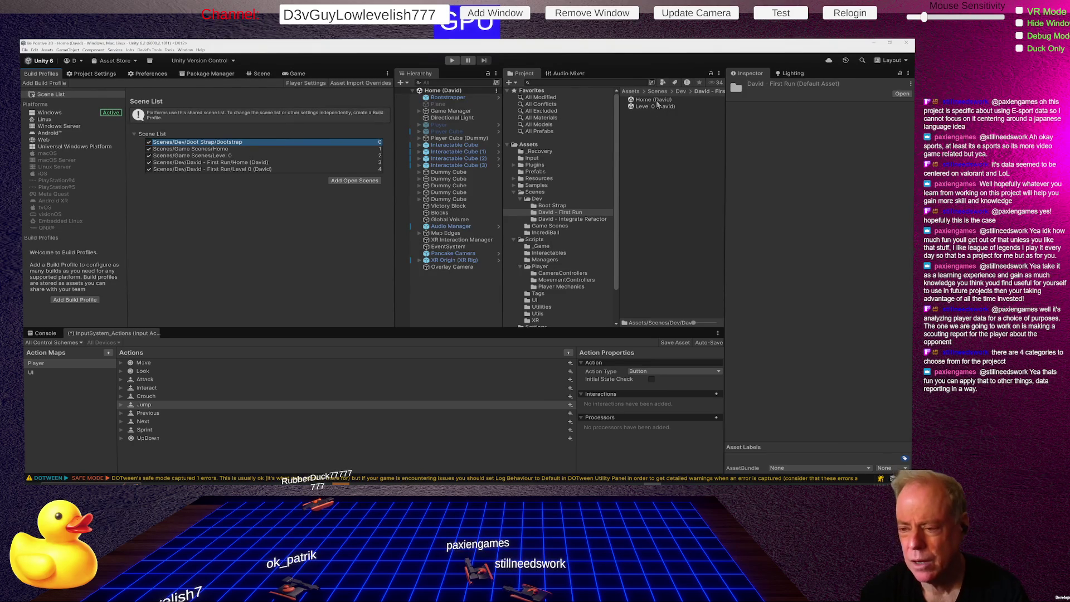
- Open the Bootstrap scene from Boot Strap and select its Home Screen Loader object
left_click(565, 206)
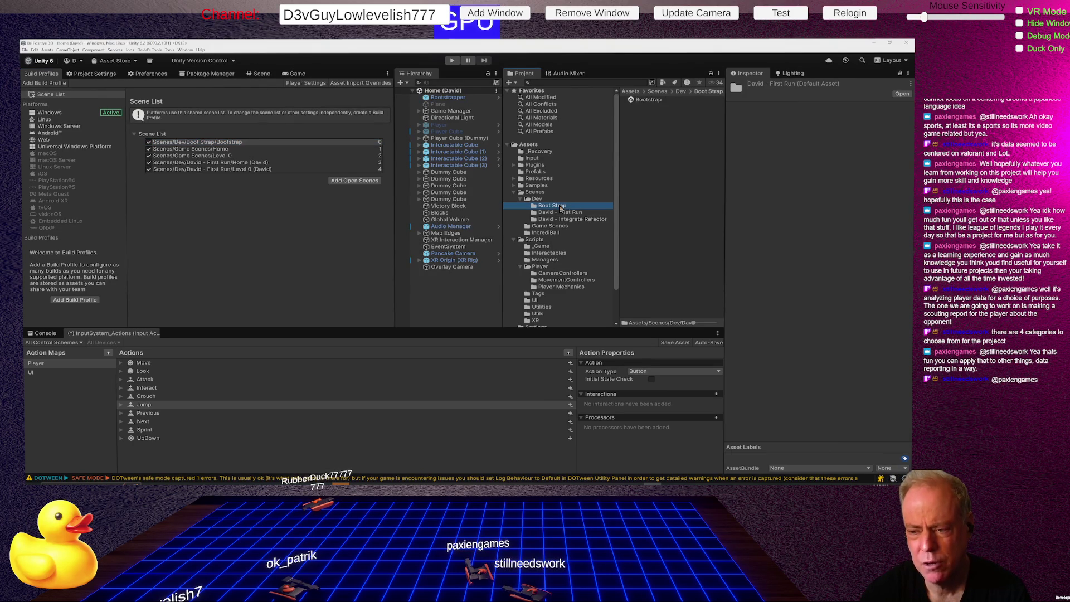
left_click(653, 101)
double_click(655, 104)
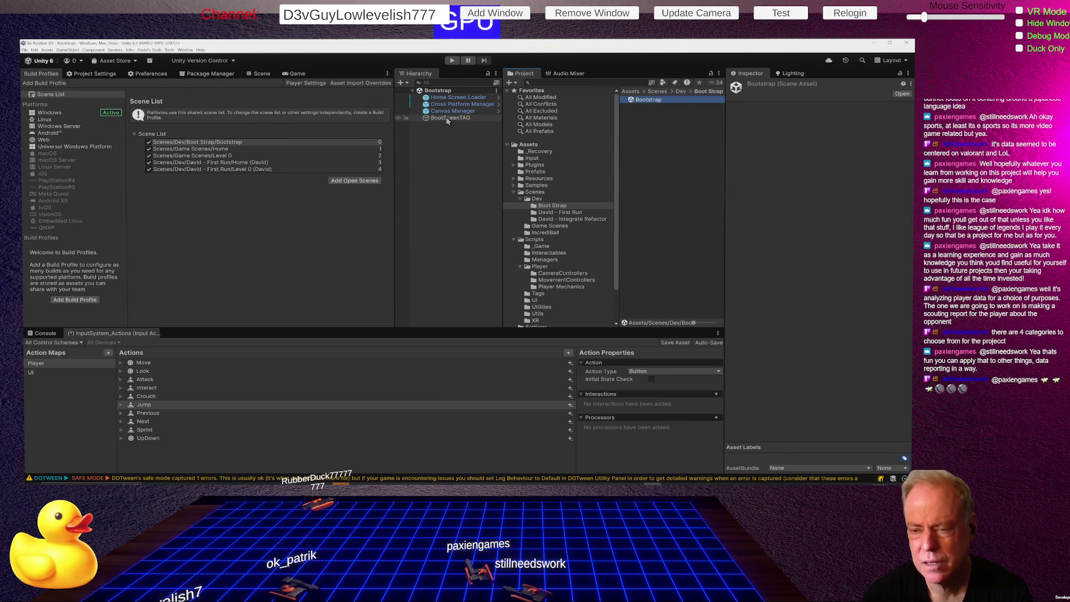
left_click(447, 98)
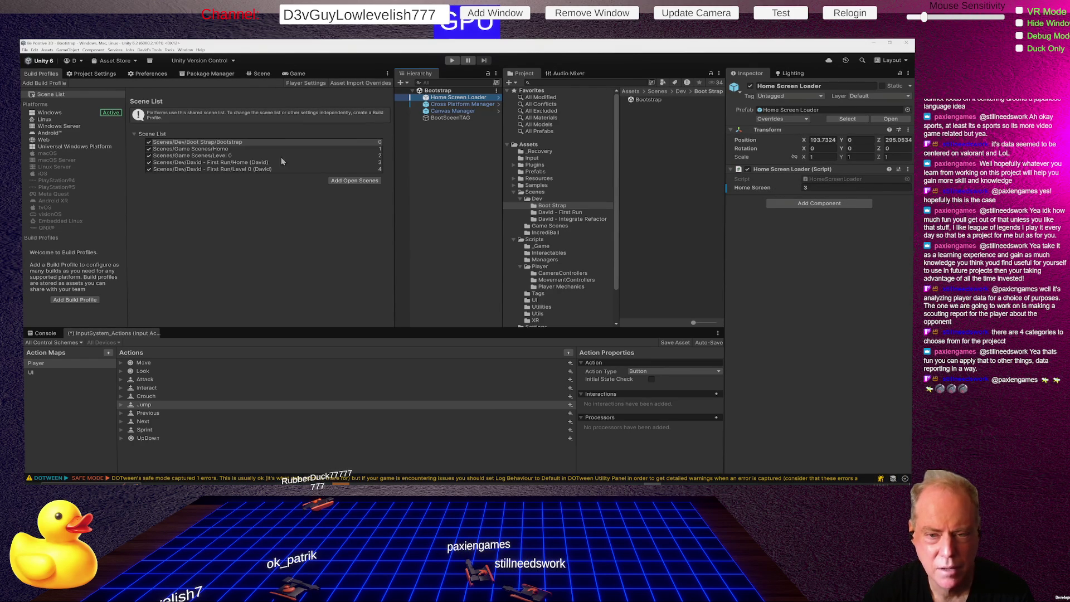
- Confirm the Home Screen Loader's Home Screen index stays at 3, then switch to SourceTree
left_click(805, 188)
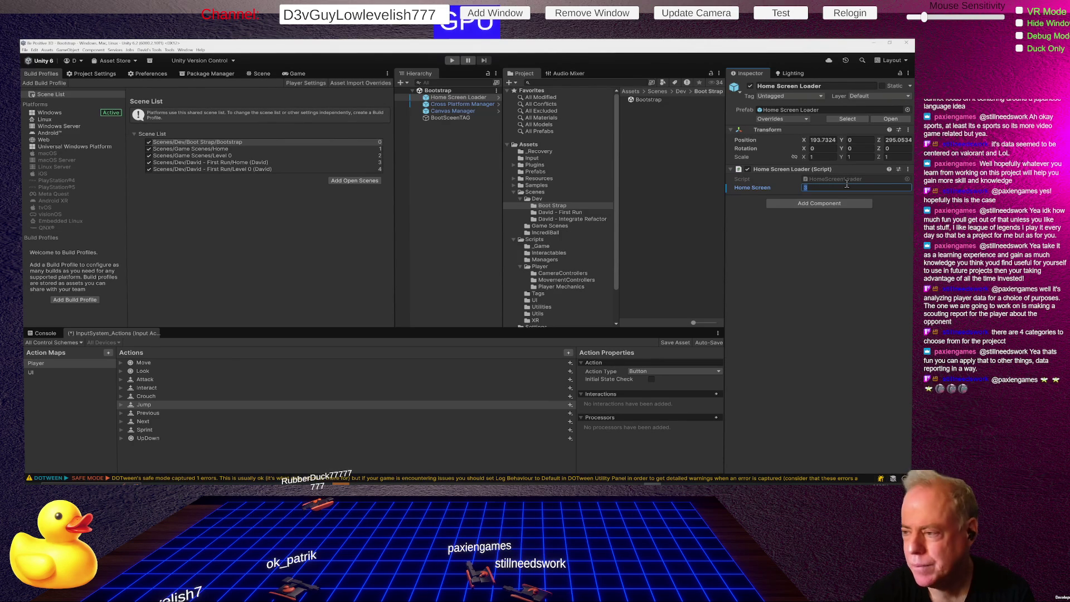
type("3")
key("Return")
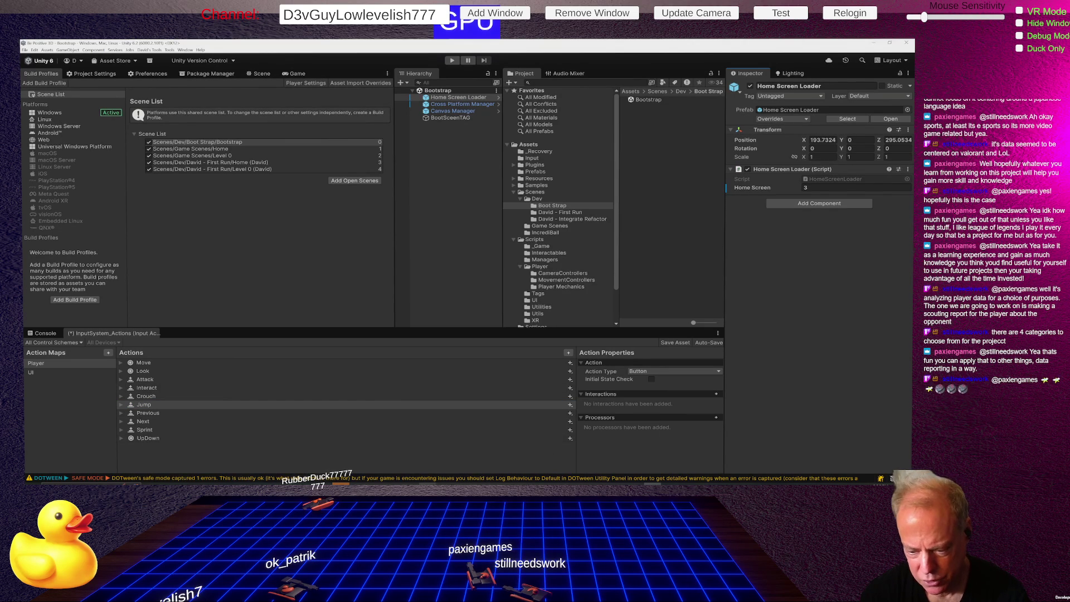
key("alt+Tab")
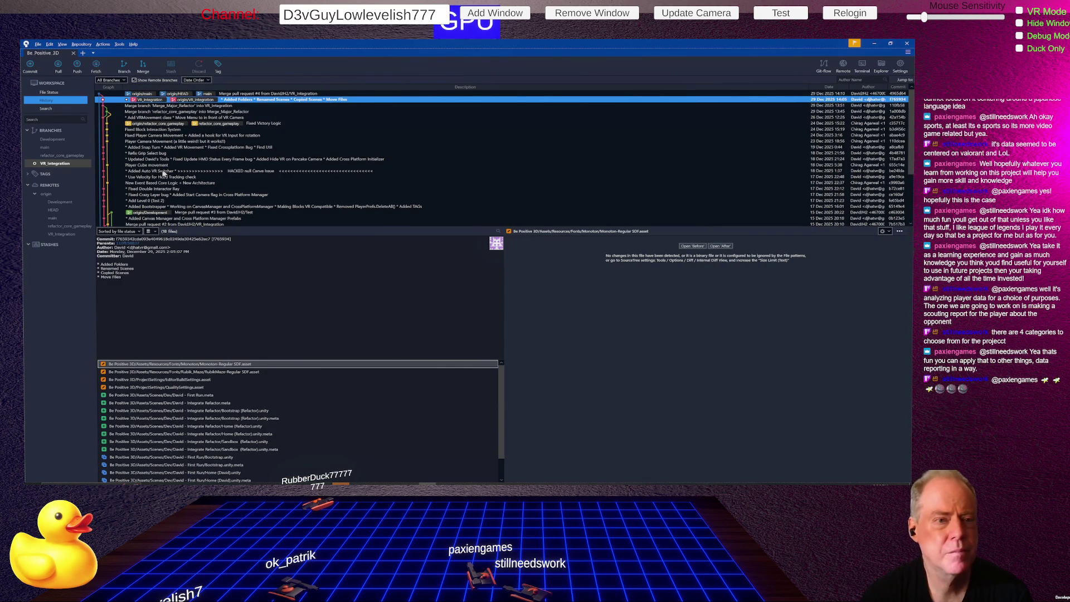
- Stage all four changed scene files and commit them as '* Refactor Folders', then return to Unity
left_click(49, 93)
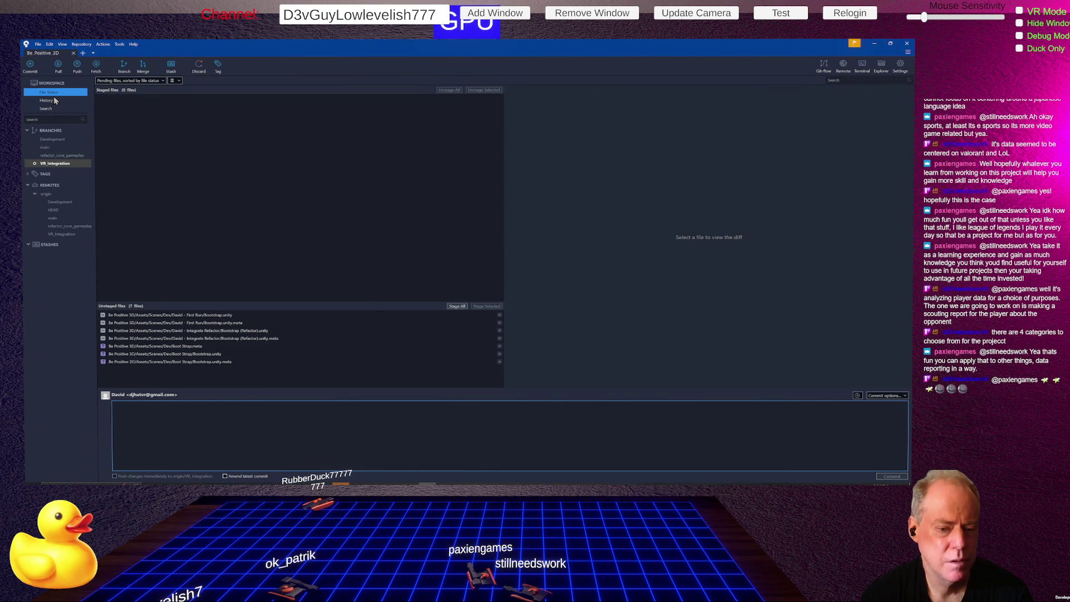
left_click(454, 306)
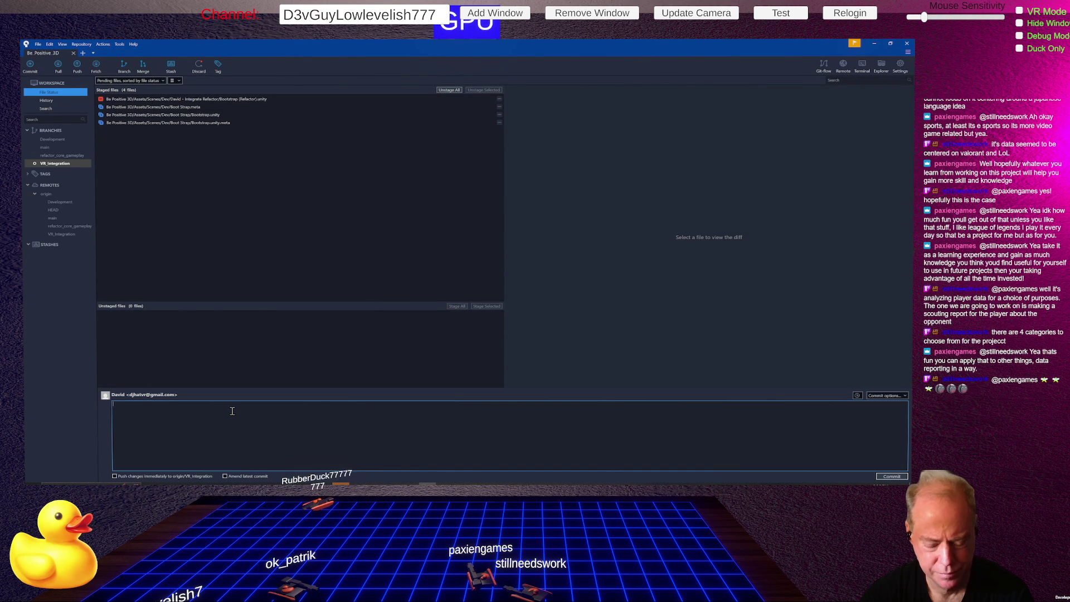
type("* Refactor")
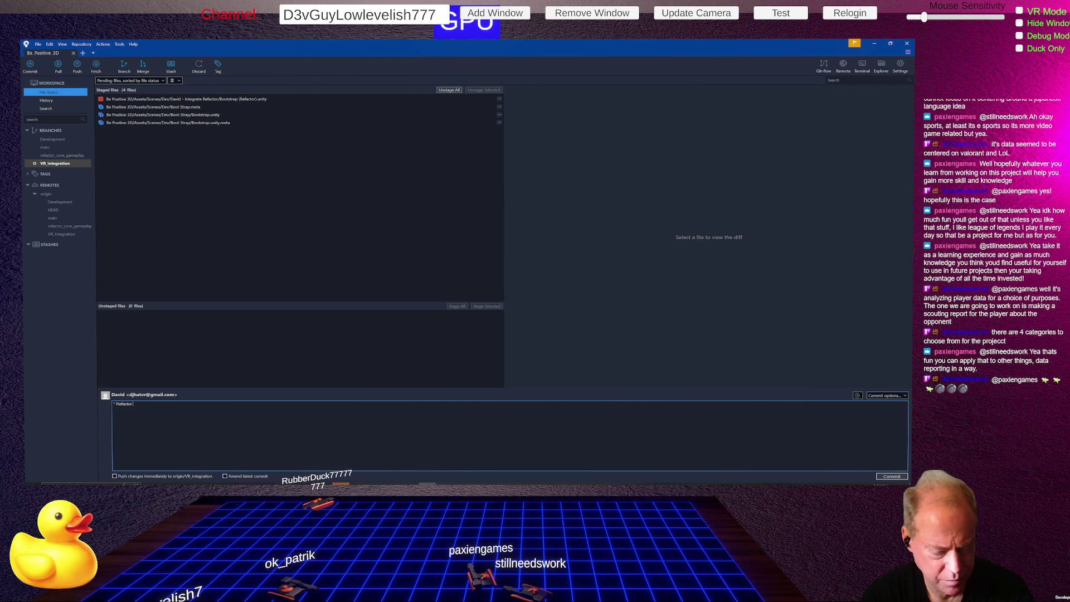
type(" Fi")
type("olders")
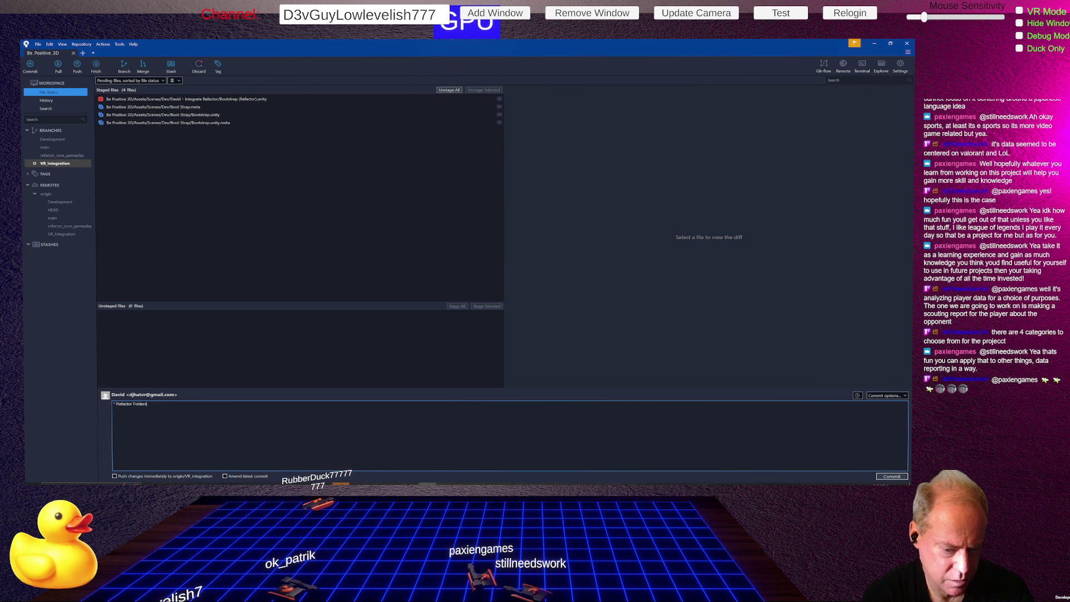
key("Return")
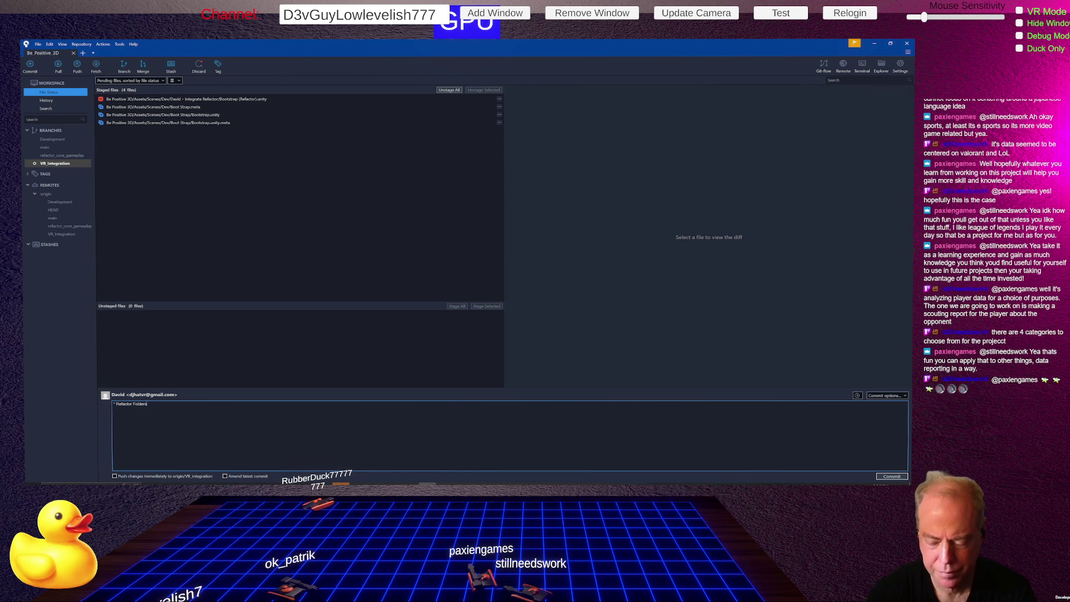
left_click(889, 476)
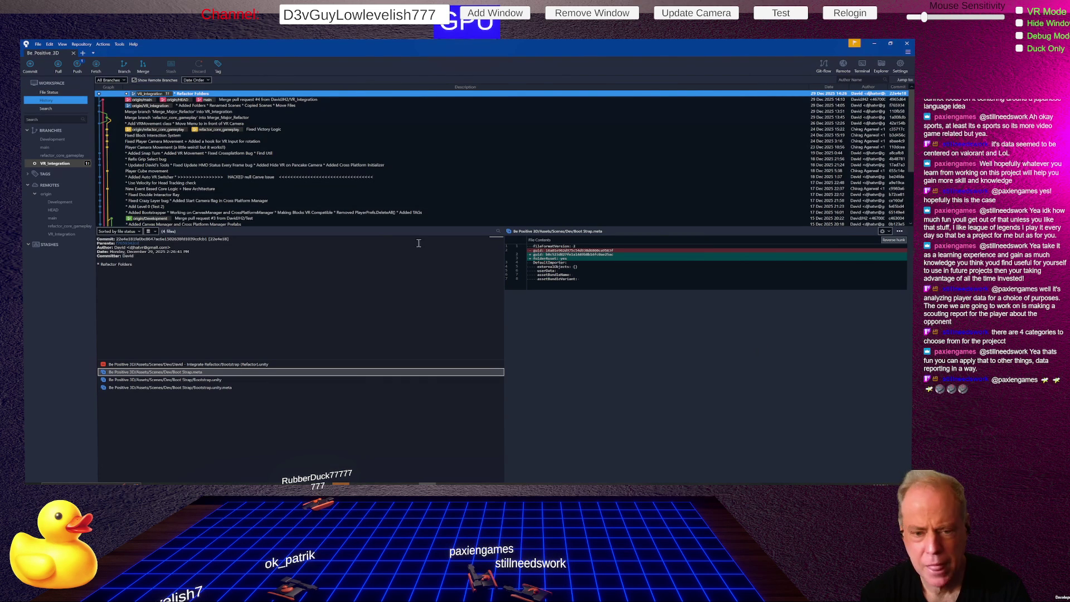
key("alt+Tab")
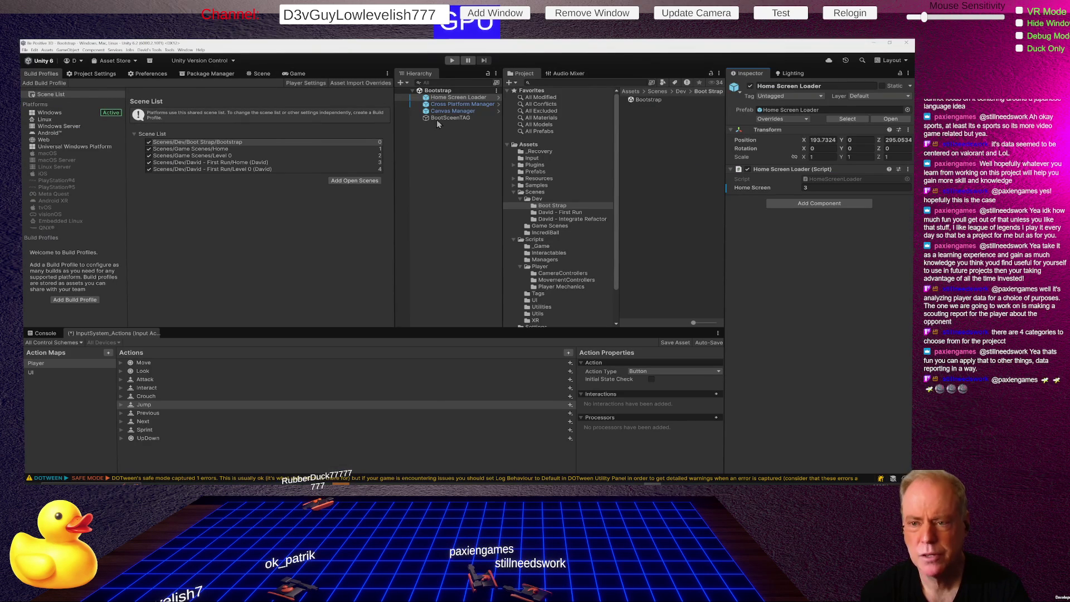
- Browse to the David - Integrate Refactor folder and select its Home (Refactor) scene
left_click(566, 206)
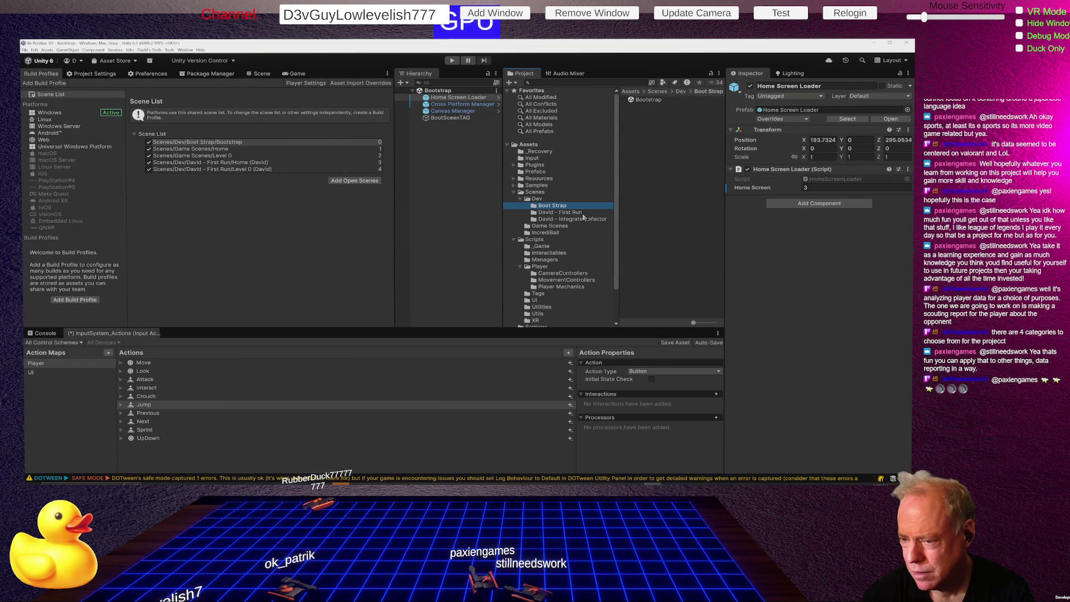
left_click(577, 220)
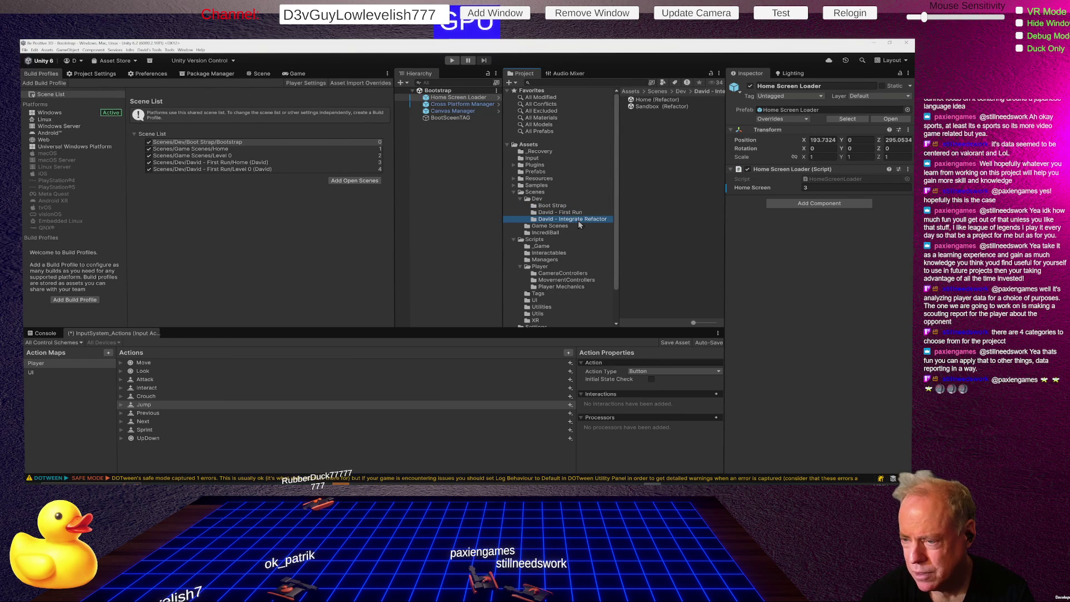
left_click(649, 106)
left_click(195, 142)
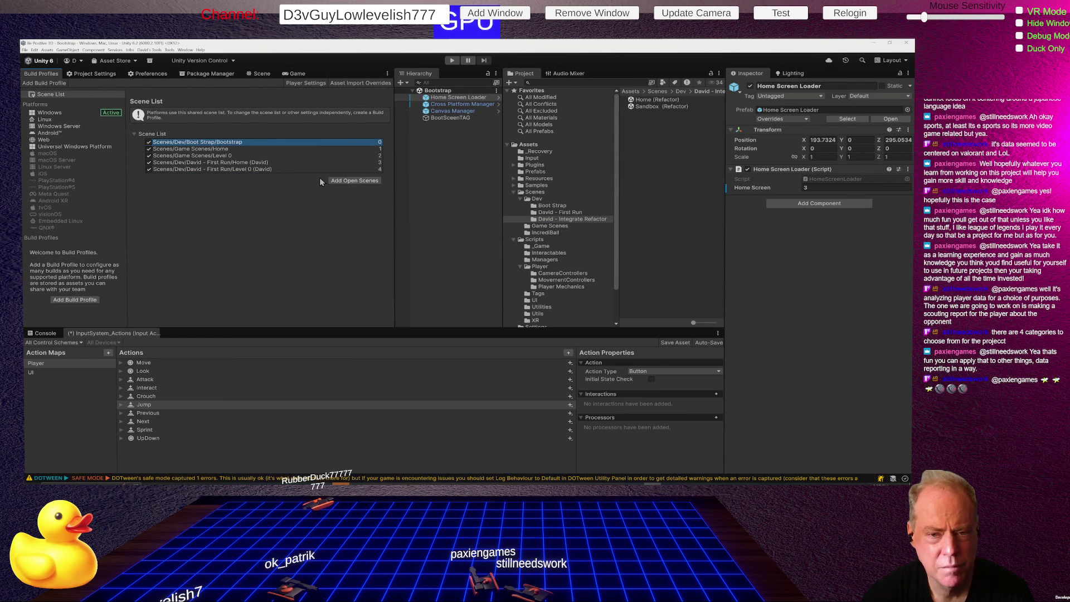
left_click(656, 100)
- Drag Home (Refactor) and Sandbox (Refactor) into the Scene List as indices 5 and 6, then check both entries
left_click_drag(654, 105, 306, 172)
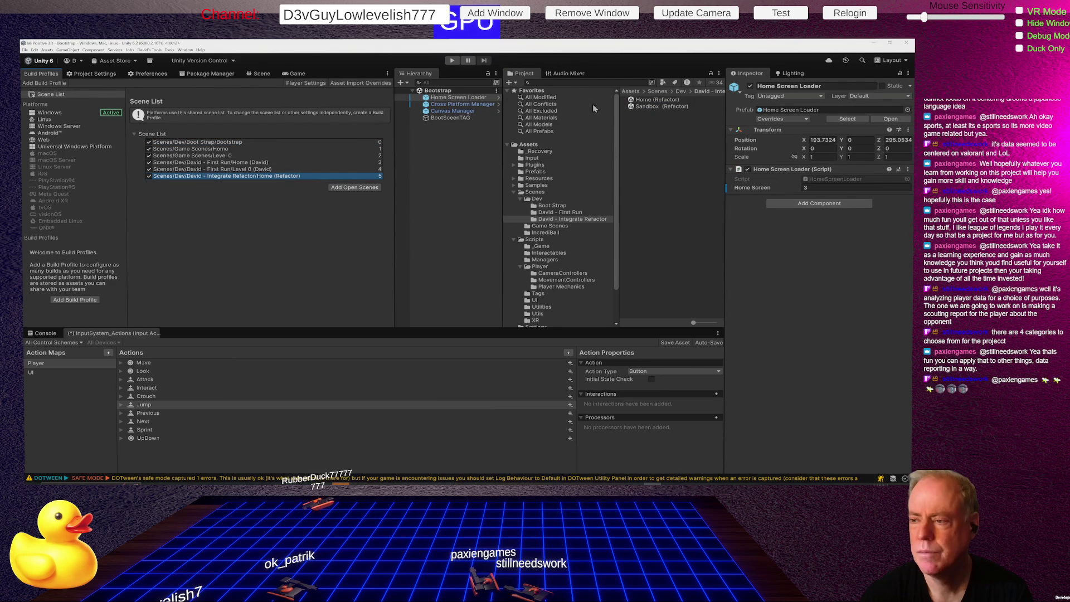
mouse_move(655, 106)
left_mouse_down()
mouse_move(331, 185)
mouse_move(290, 179)
left_mouse_up()
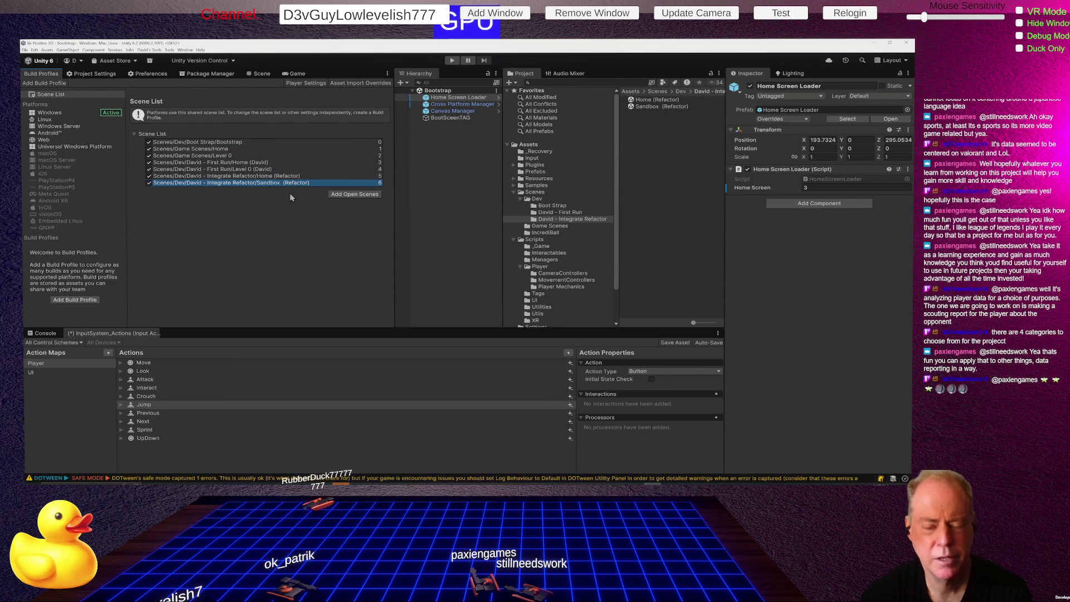
left_click(238, 177)
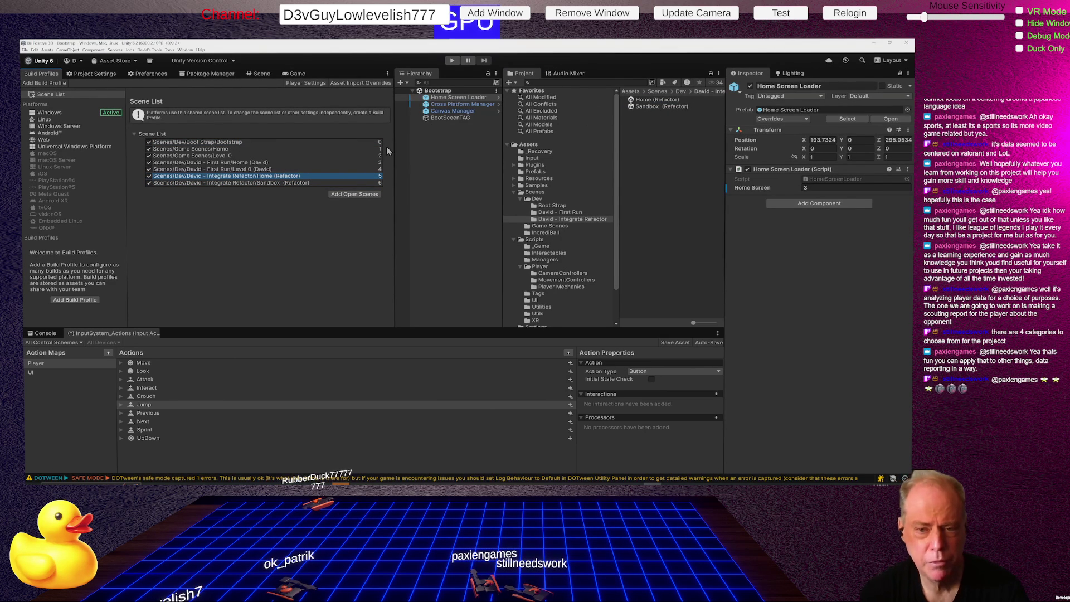
left_click(263, 178)
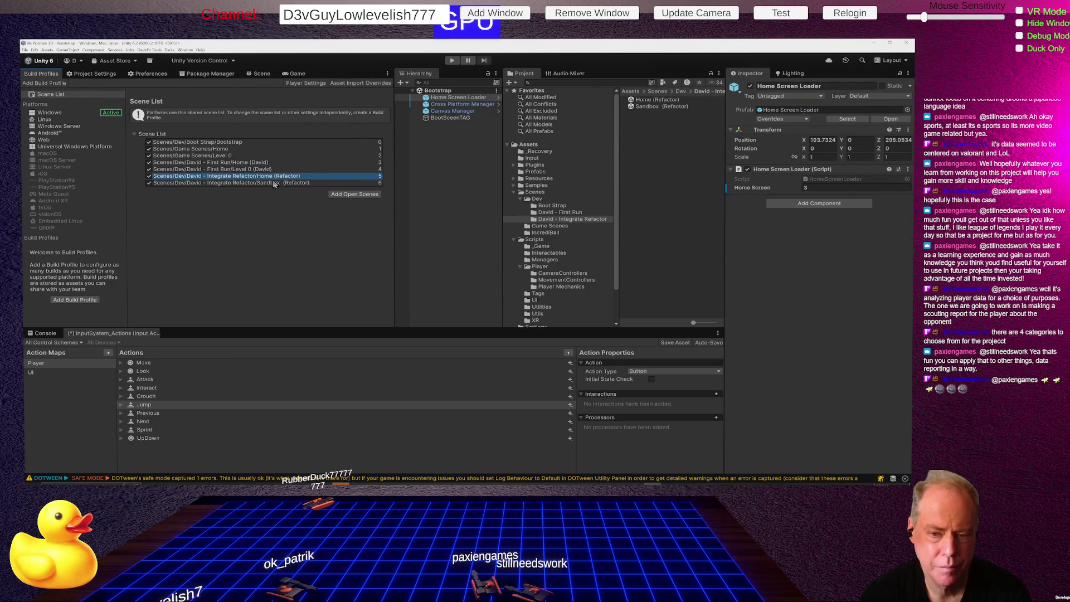
left_click(280, 184)
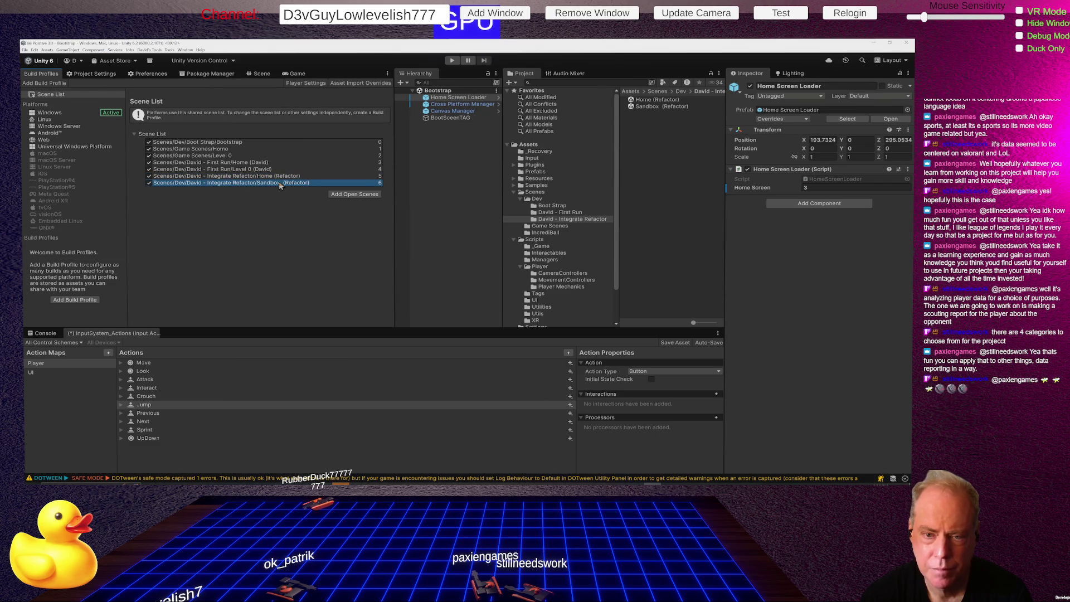
left_click(474, 139)
- Open the Sandbox (Refactor) scene and drop the Bootstrapper prefab into it
double_click(653, 105)
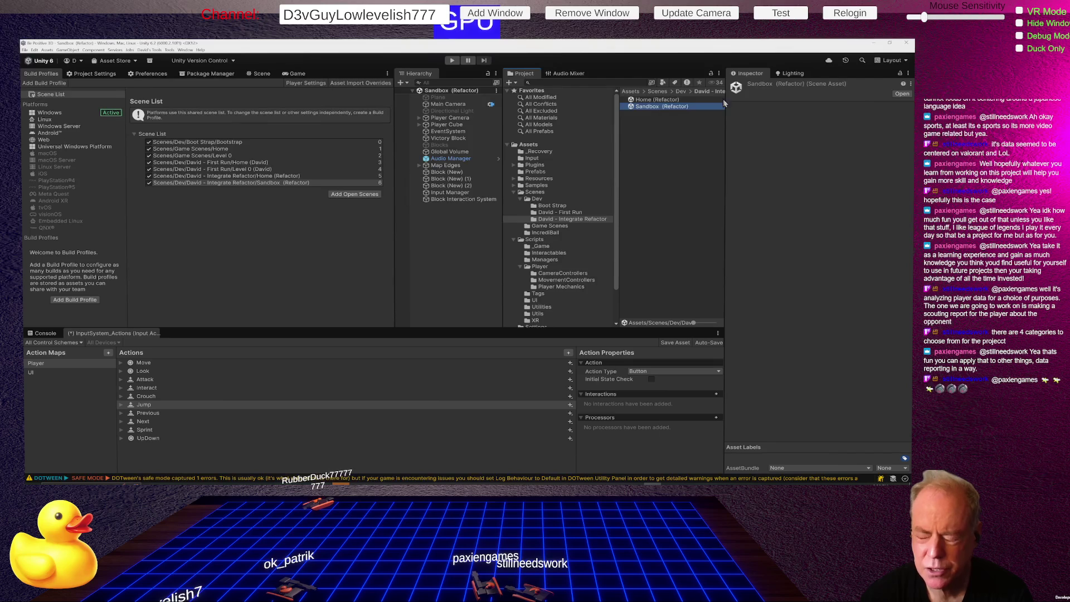
double_click(645, 100)
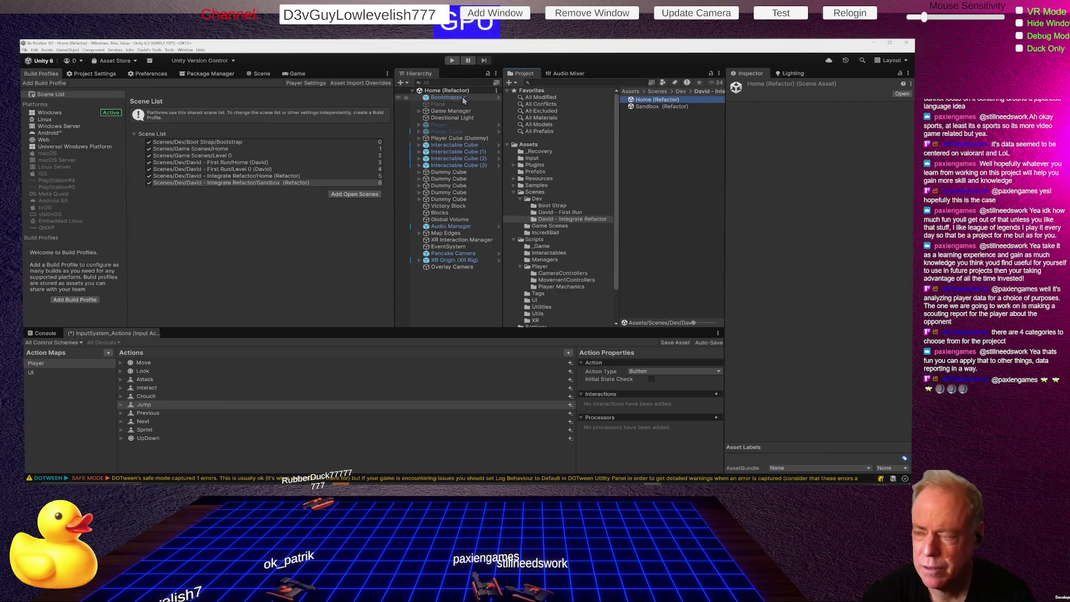
double_click(653, 107)
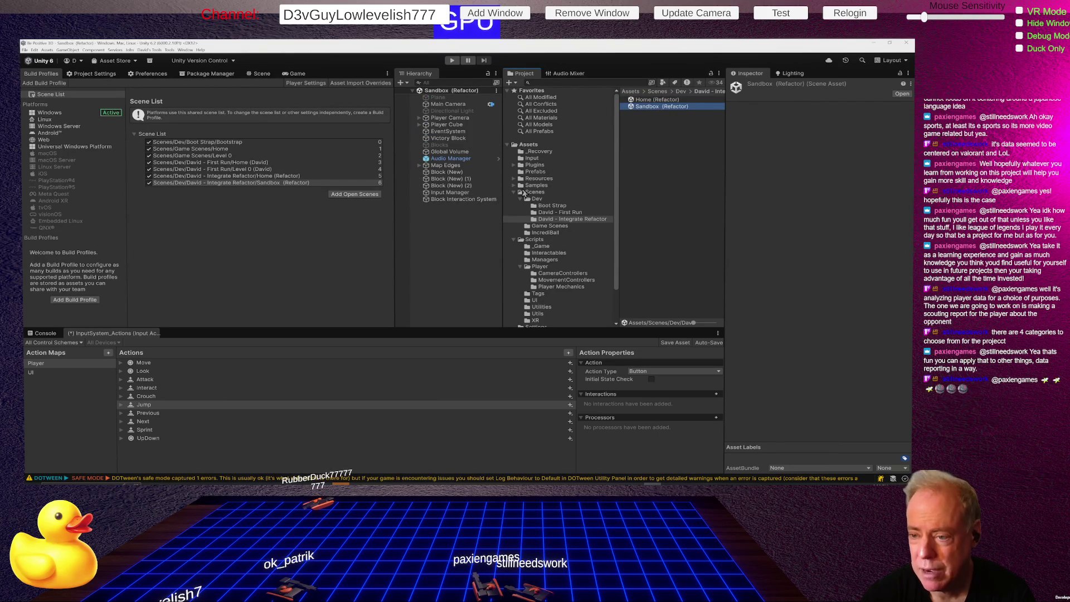
left_click(540, 172)
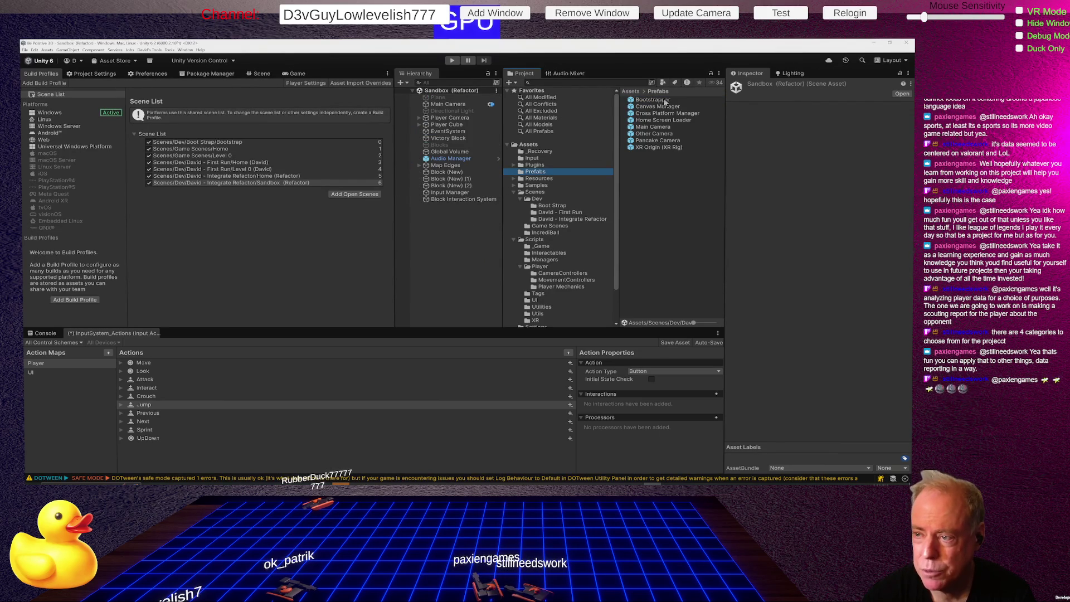
mouse_move(651, 99)
left_mouse_down()
mouse_move(473, 211)
mouse_move(487, 106)
mouse_move(453, 97)
left_mouse_up()
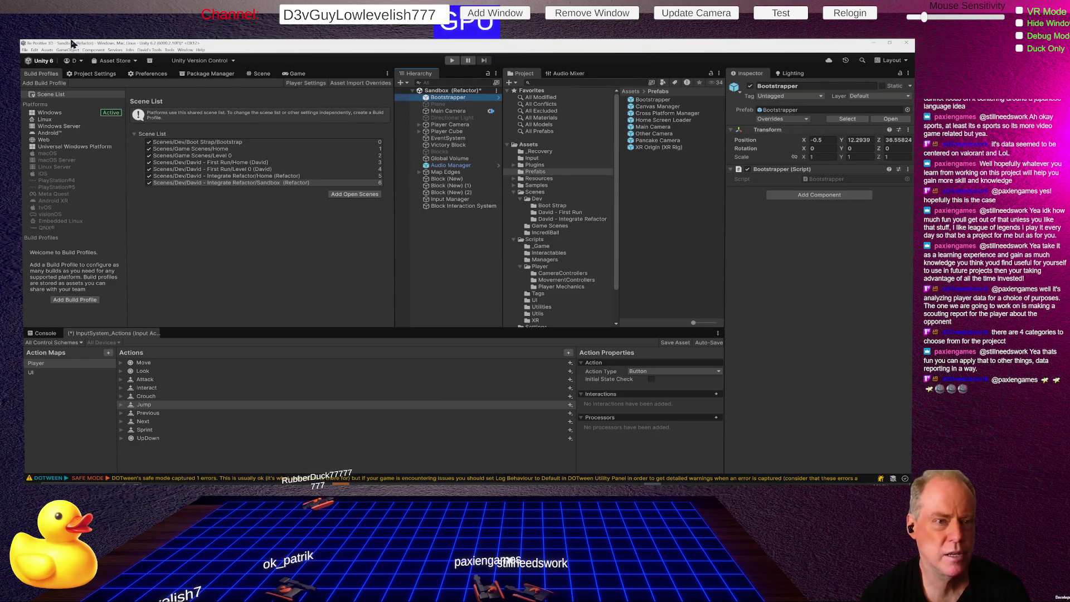
- Run the Home (Refactor) scene until the Be Positive 3D home screen loads, then stop play mode
left_click(452, 61)
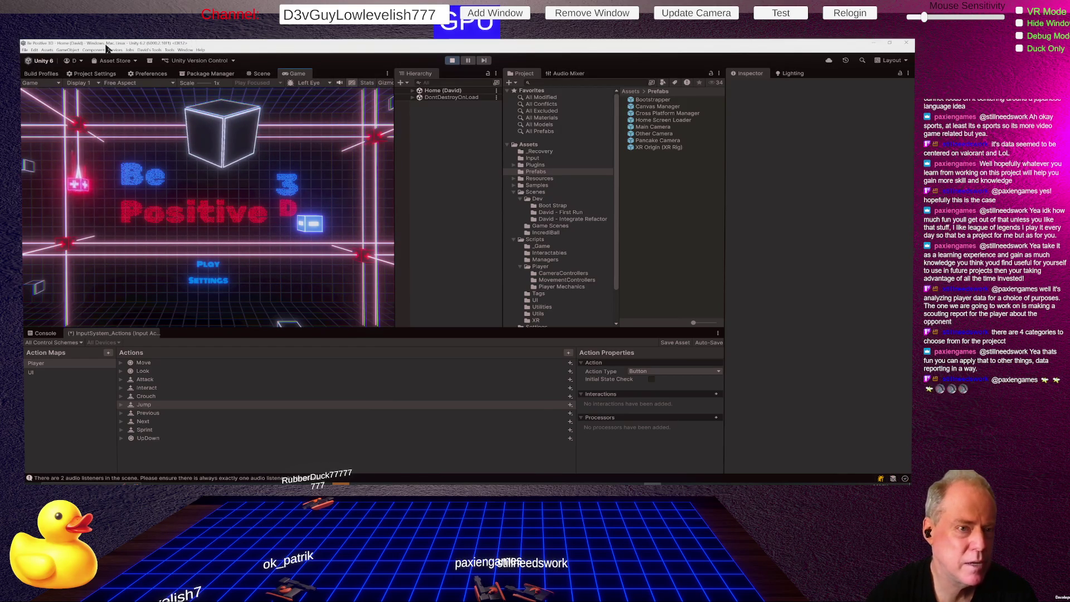
left_click(452, 61)
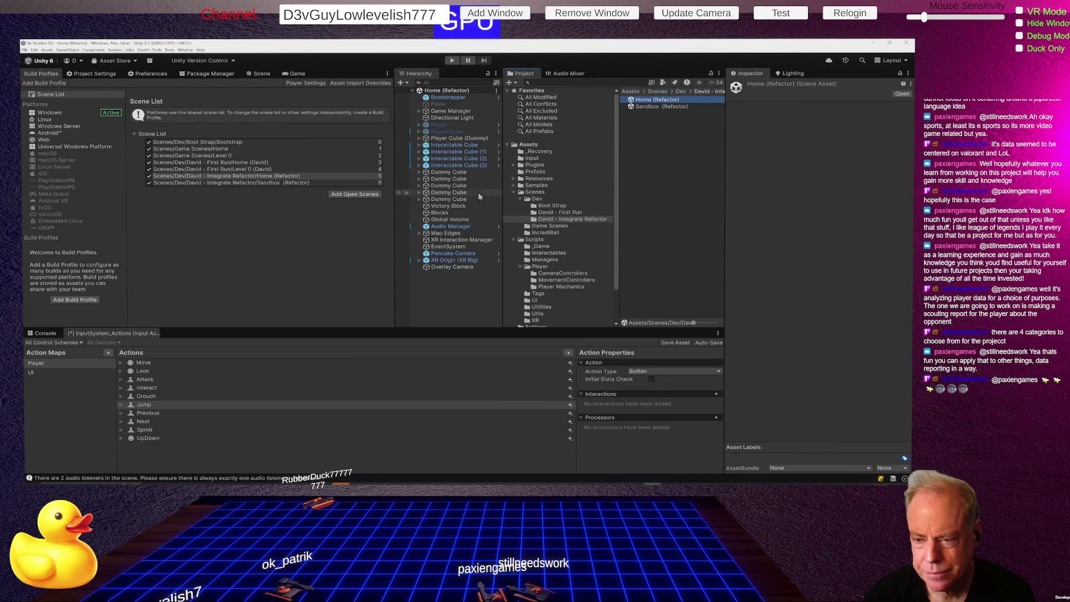
- Change the Game Manager's Home Screen scene index from 3 to 5 and begin editing First Level
left_click(448, 112)
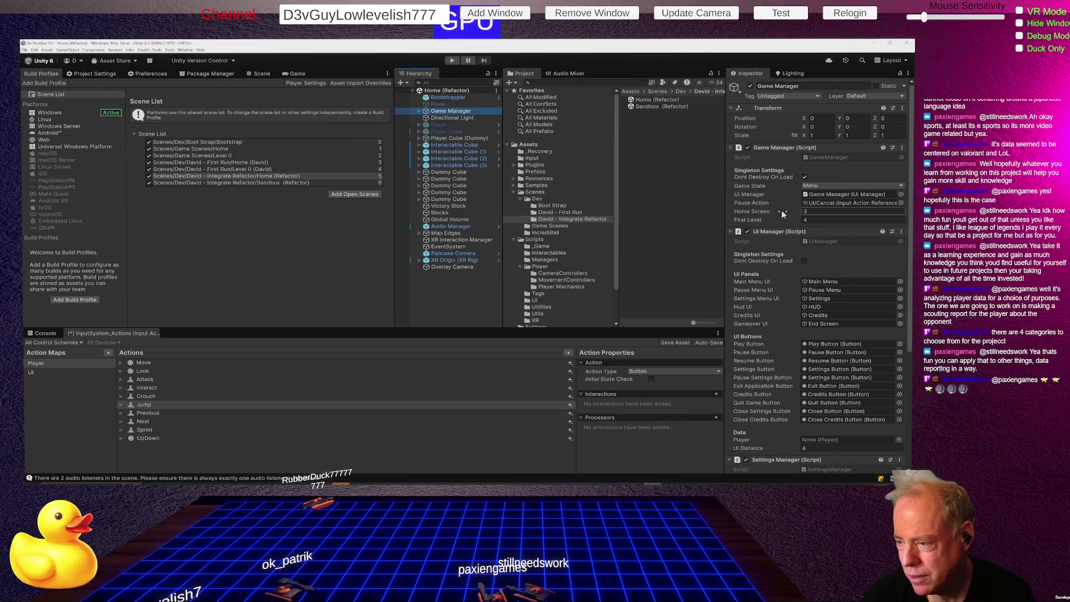
left_click(815, 211)
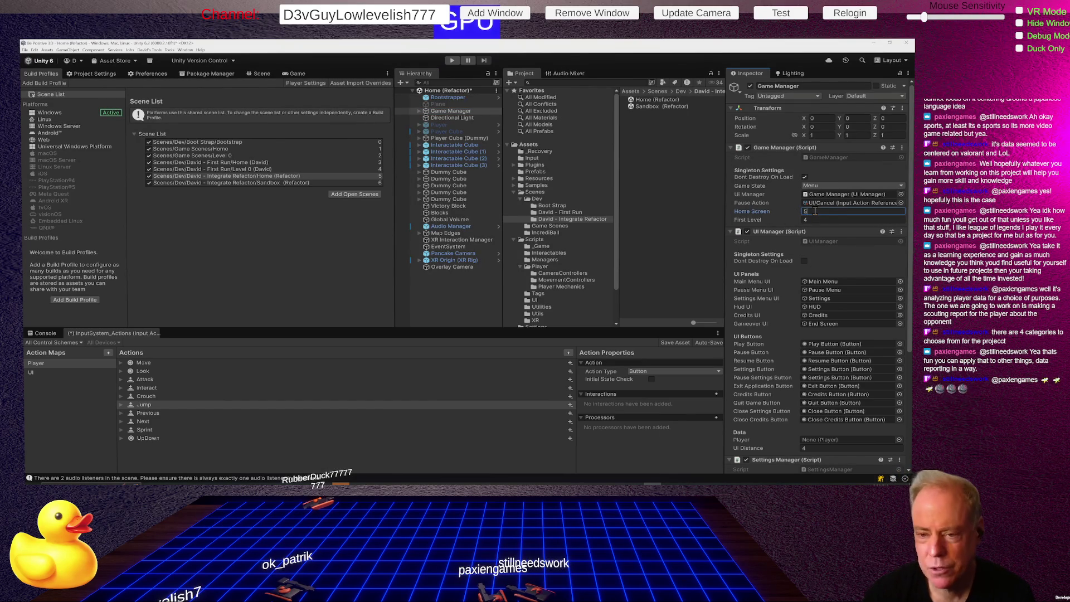
left_click(818, 220)
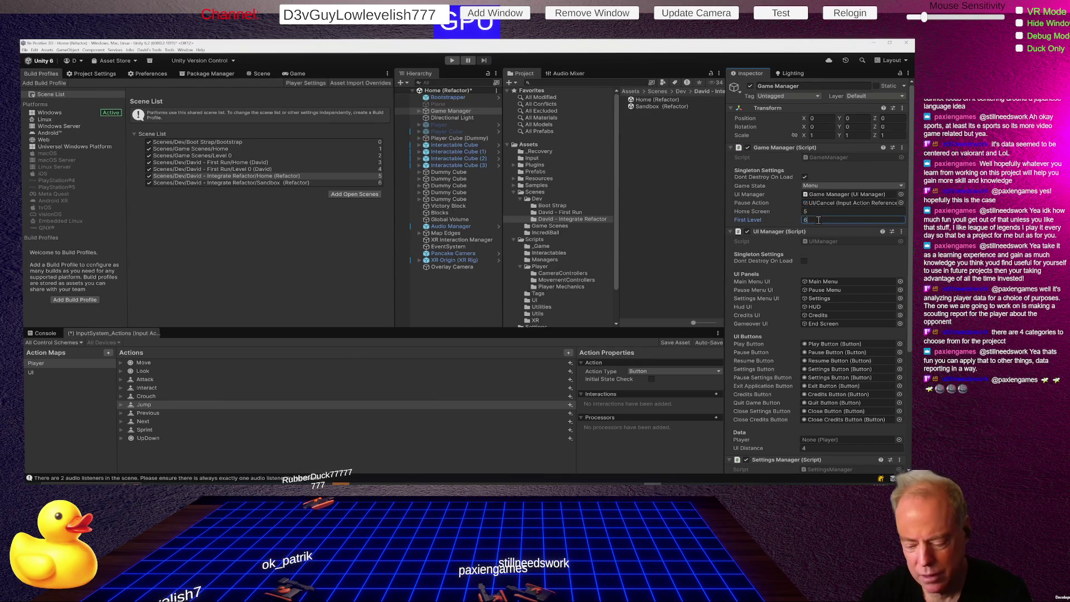